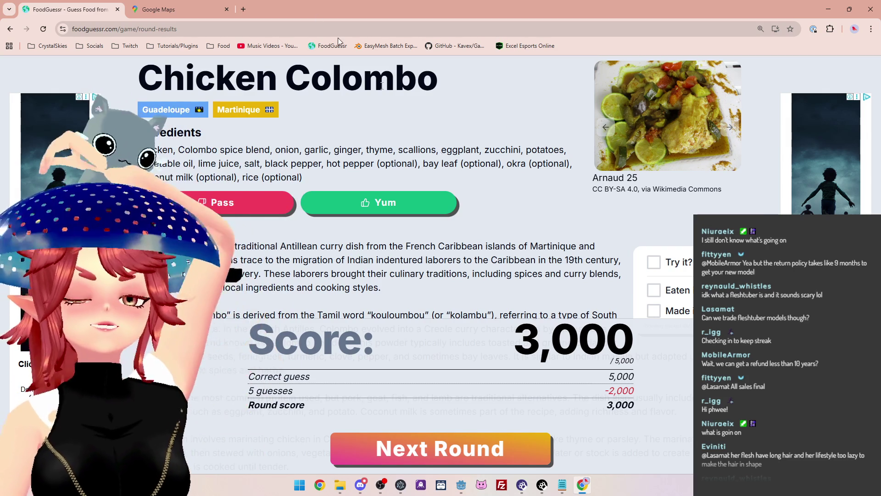
- Give Chicken Colombo a Yum rating, scroll past the map and start round 3
click(422, 203)
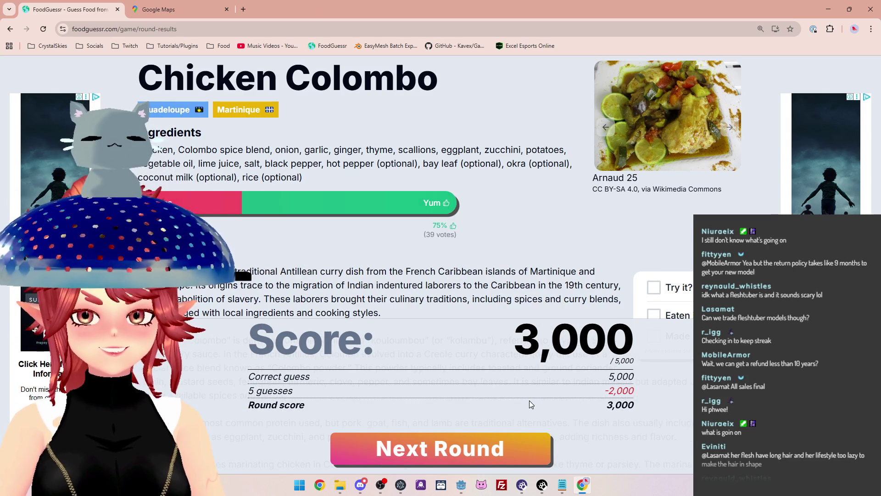
scroll(361, 247, down, 5)
scroll(360, 244, down, 5)
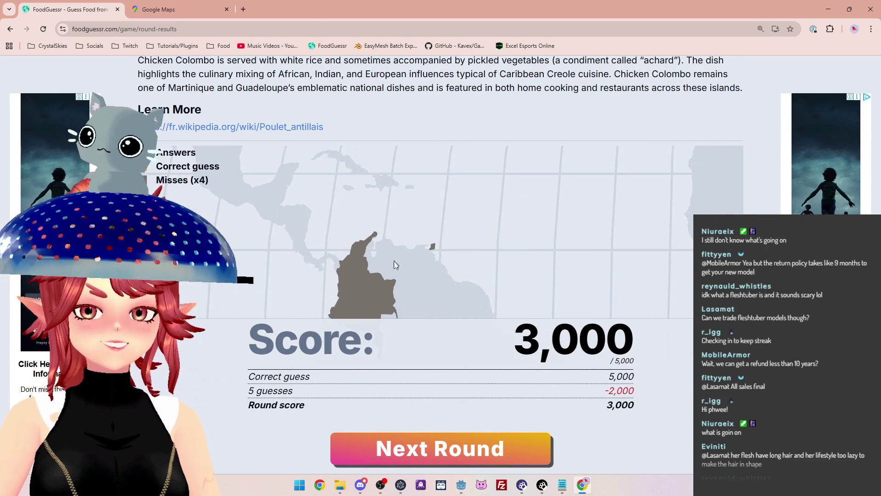
scroll(489, 101, down, 2)
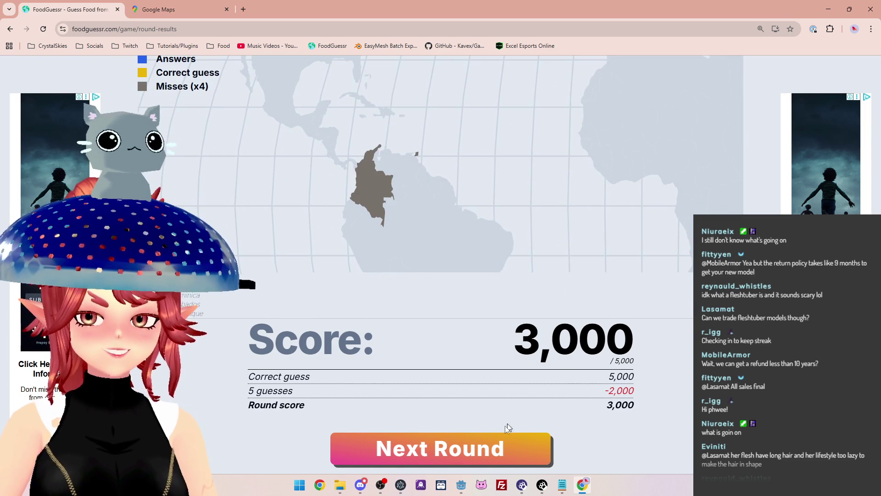
click(440, 451)
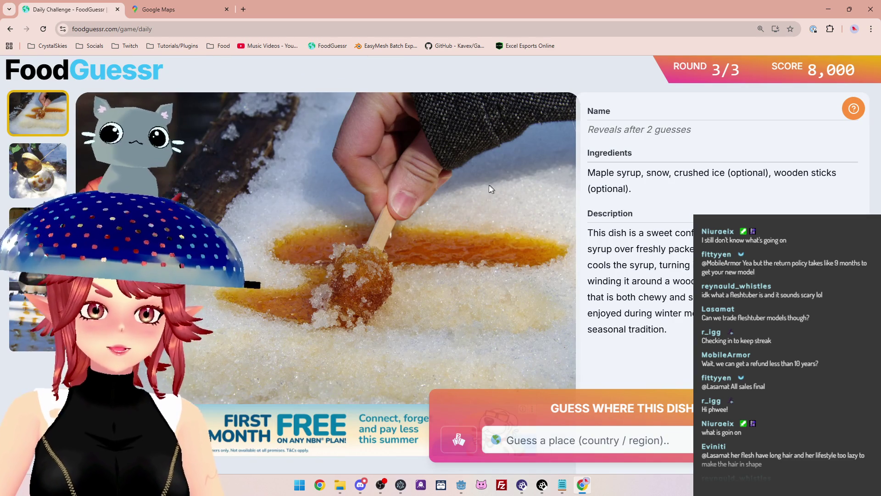
- Look through each photo of the maple-syrup-on-snow dish, ending back on the first
click(35, 182)
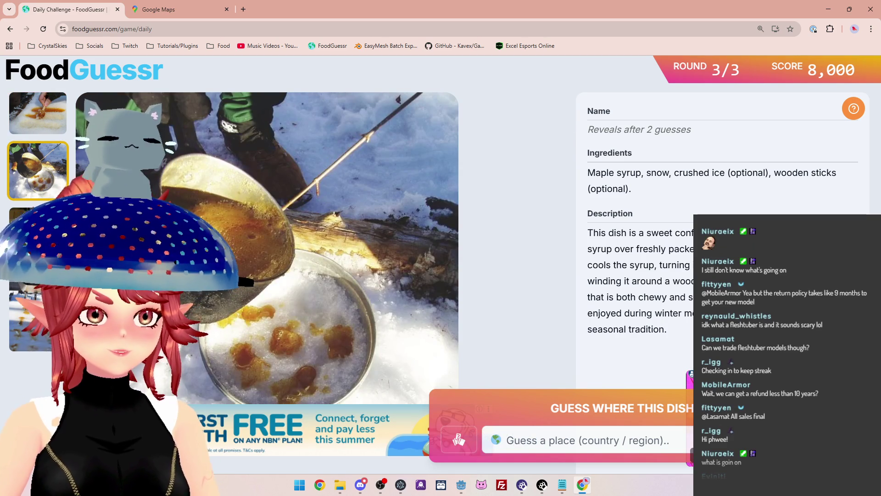
click(27, 237)
click(27, 313)
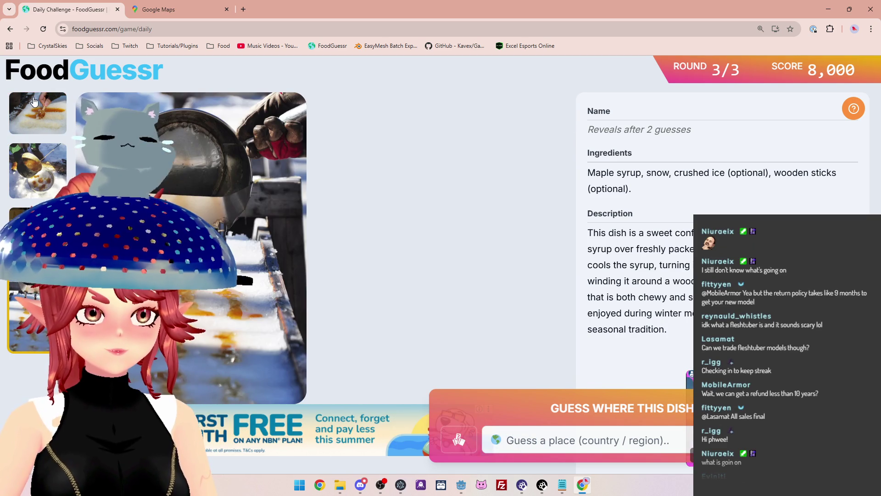
click(34, 101)
- Submit Canada as the guess, revealing Maple Taffy for the full 5,000 points
click(586, 443)
text(can)
click(587, 402)
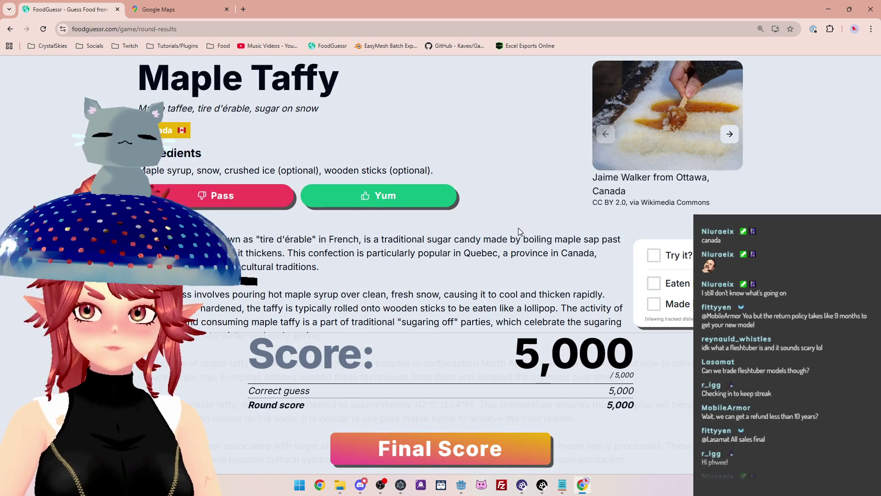
- Rate Maple Taffy Yum and show the 13,000 final score, 1,824 above average
click(422, 202)
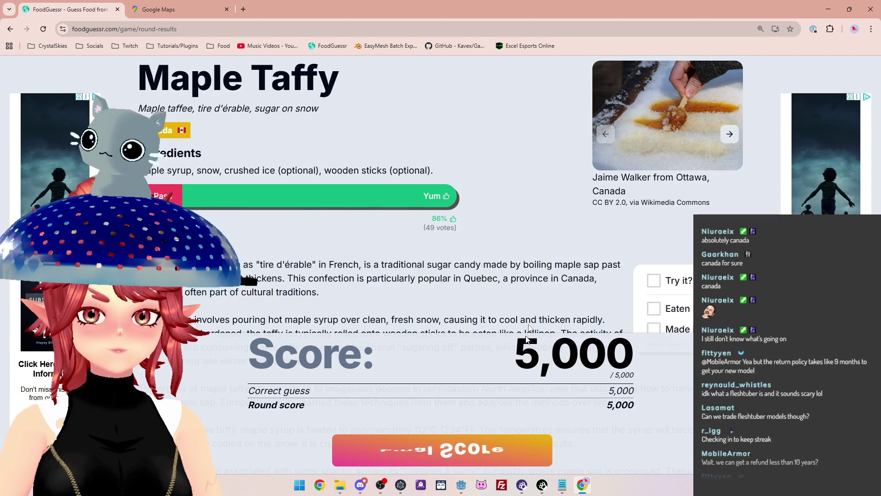
click(505, 447)
scroll(633, 330, up, 1)
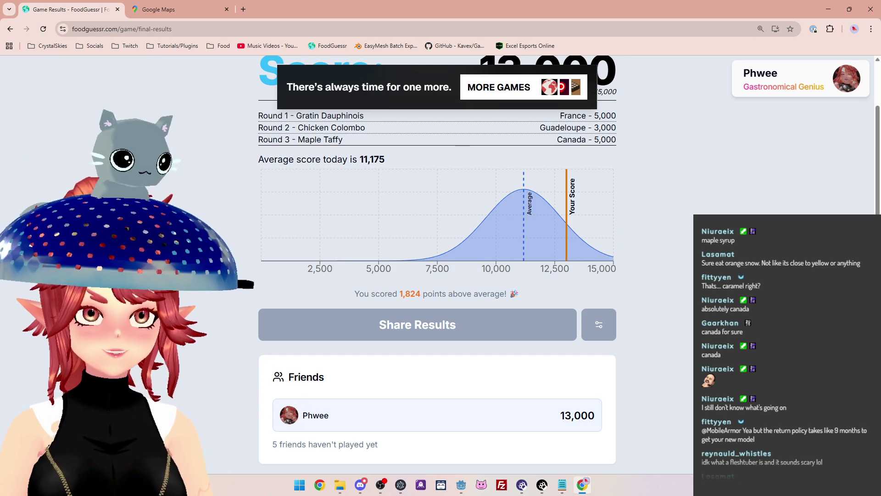
- Glance over the final results, then minimize Chrome to reveal the Godot script editor
scroll(437, 275, down, 5)
scroll(437, 276, up, 7)
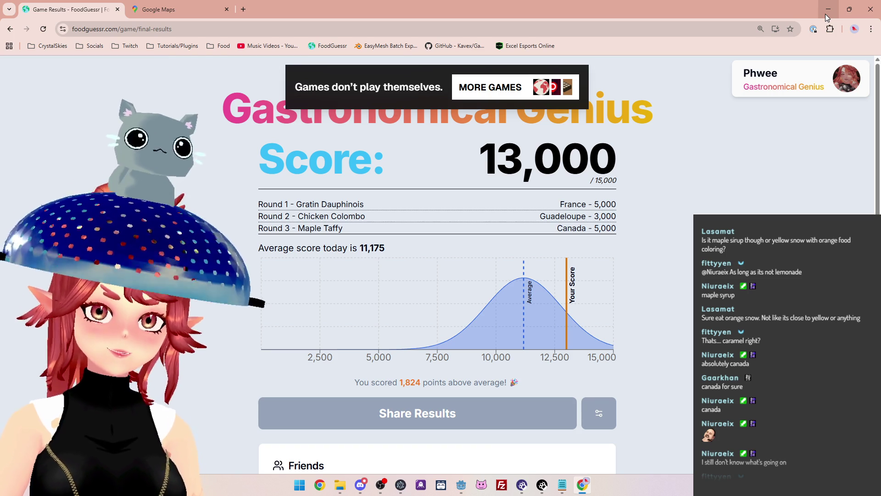
click(828, 18)
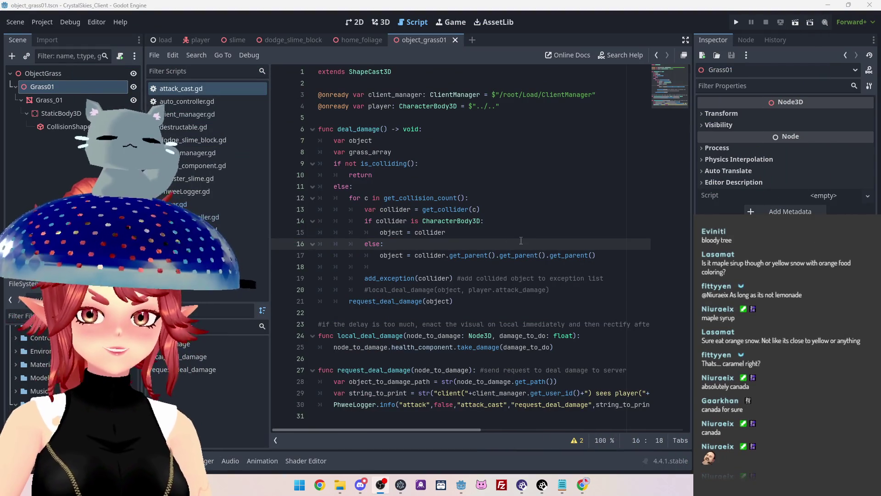
click(519, 234)
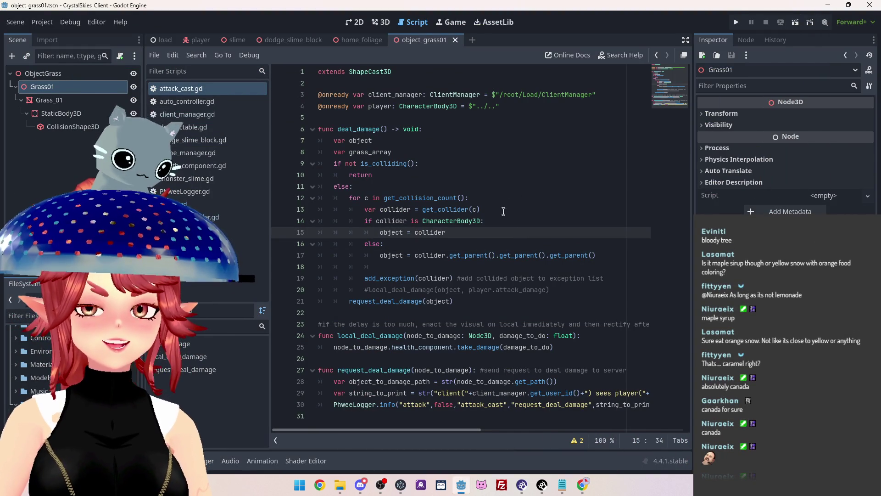
click(488, 248)
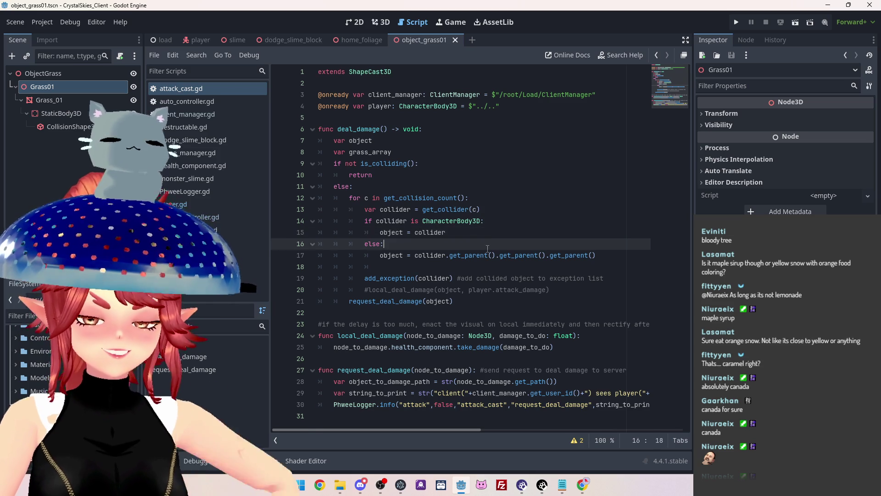
click(471, 266)
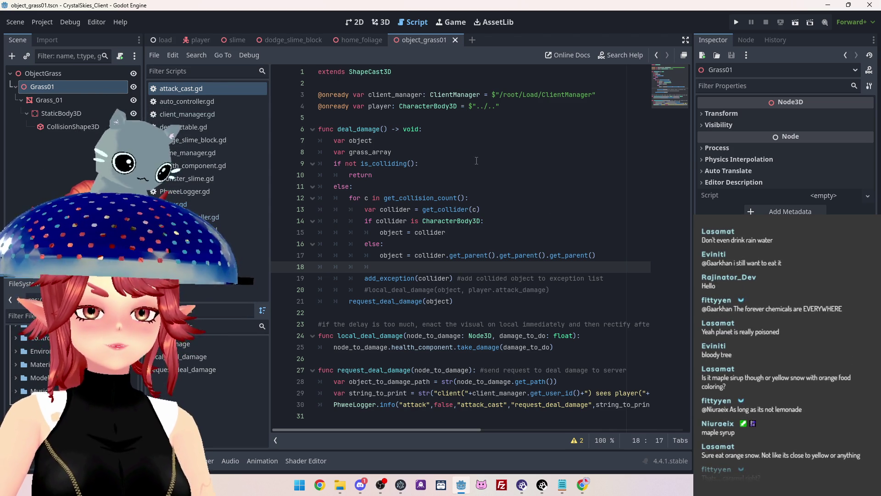
click(465, 141)
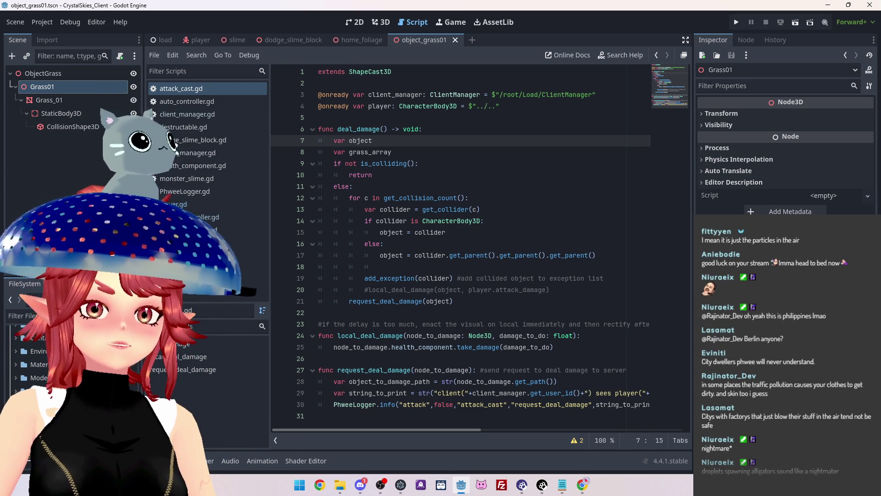
- Switch briefly away from Godot with Alt+Tab and return to the editor
key(alt+Tab)
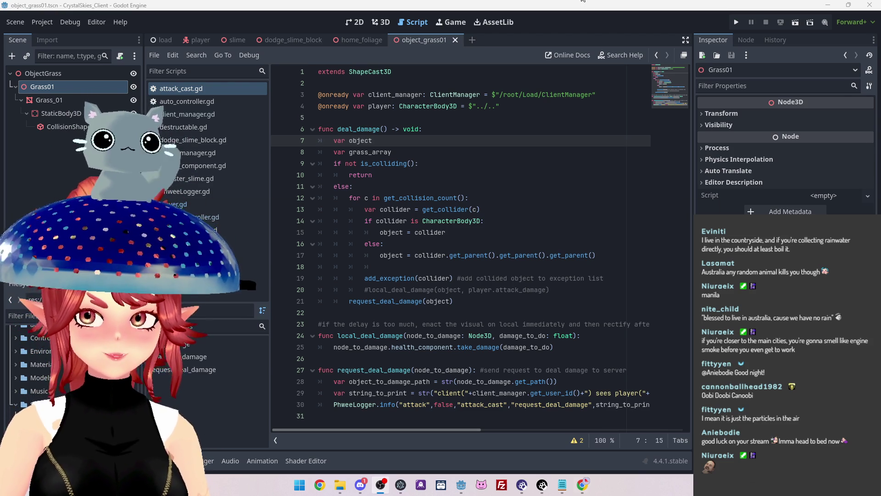
key(alt+Tab)
key(alt+Tab)
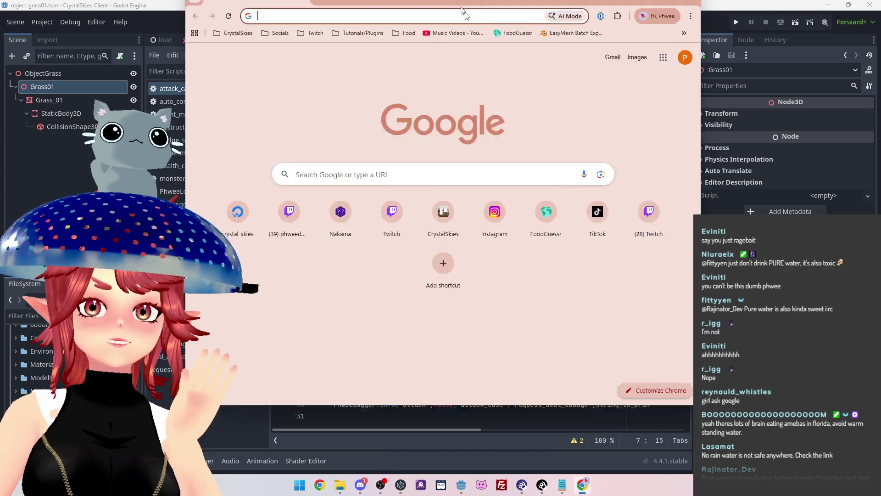
- Search Google for 'when did rain water become unsafe to drink'
click(426, 219)
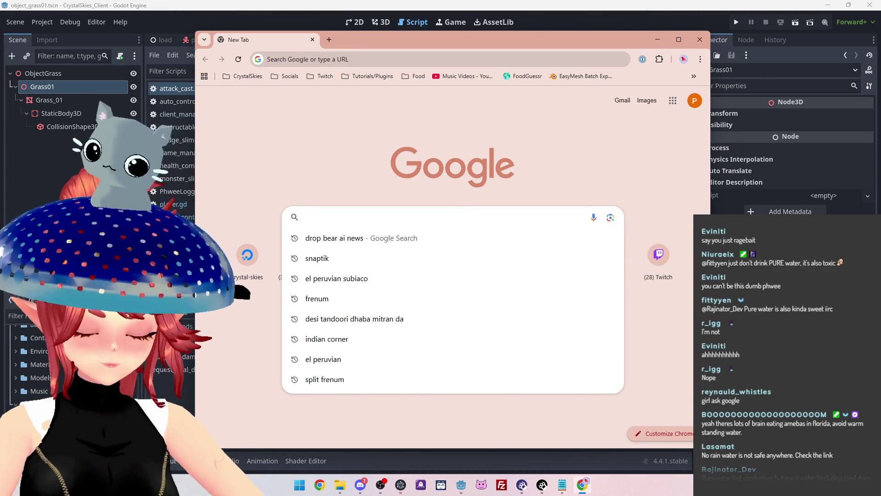
text(rain water)
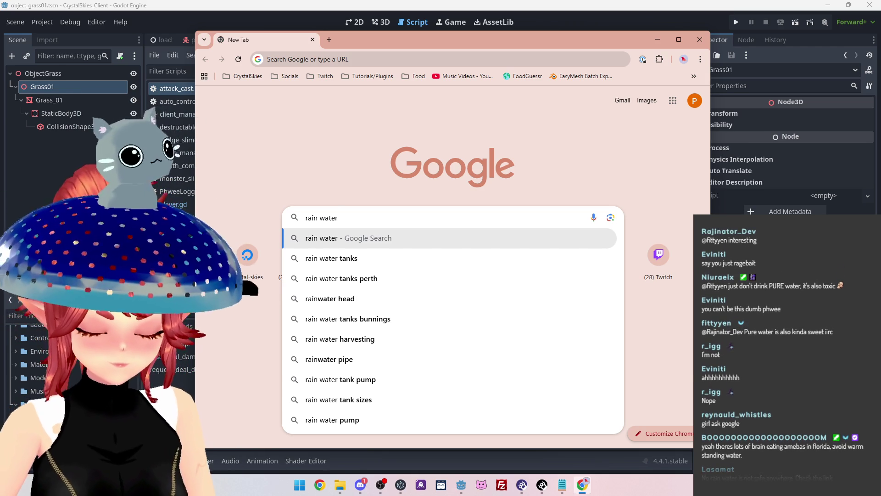
key(BackSpace)
key(BackSpace)
key(BackSpace)
key(BackSpace)
key(BackSpace)
key(BackSpace)
text(when did )
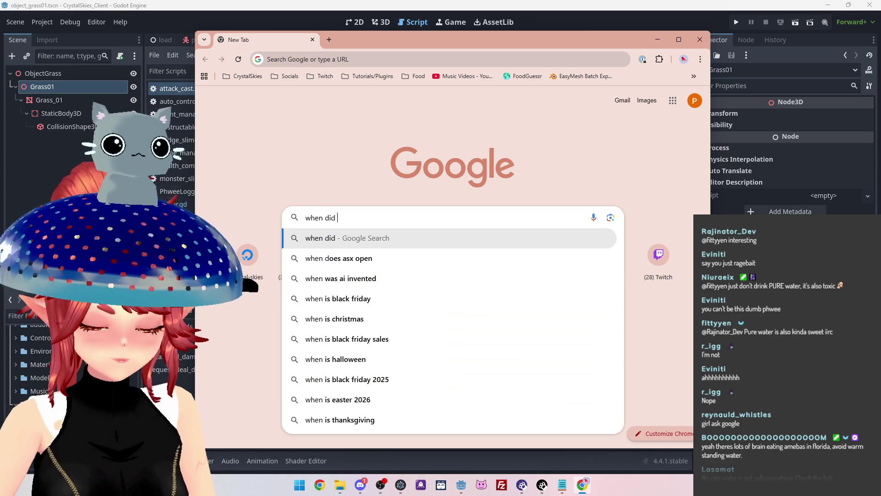
text(rain water be)
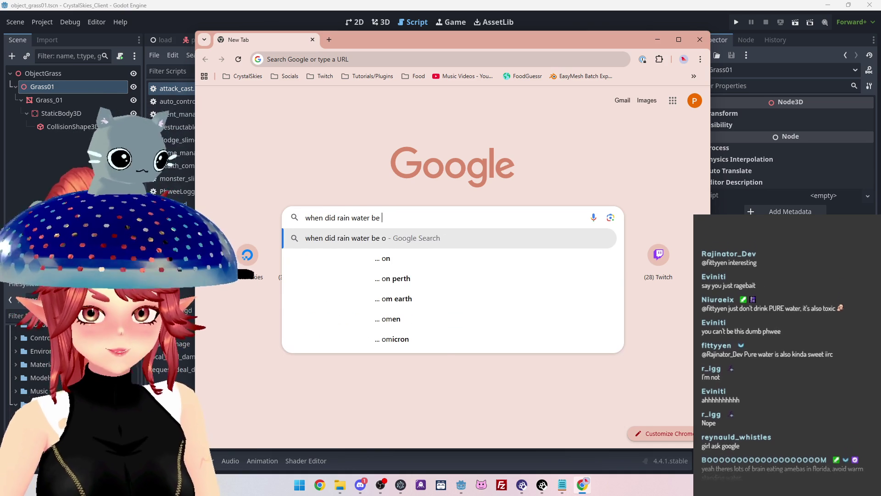
text(come unsa)
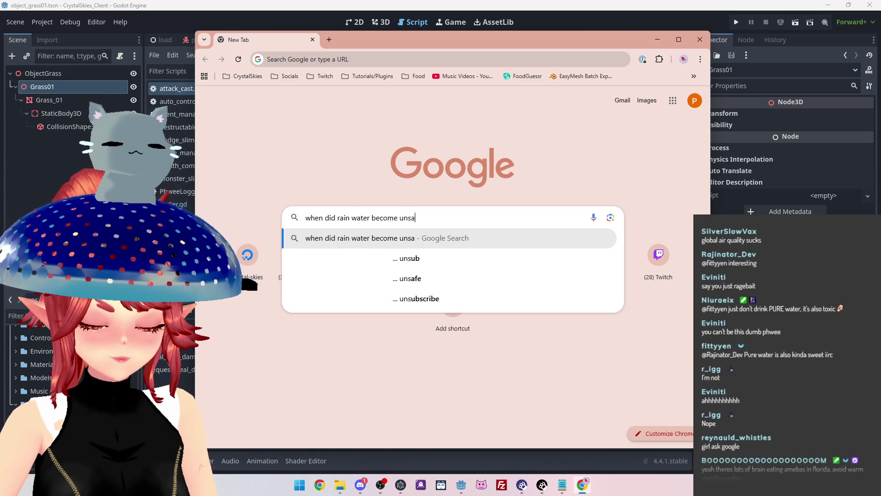
text(fe to drink)
key(Return)
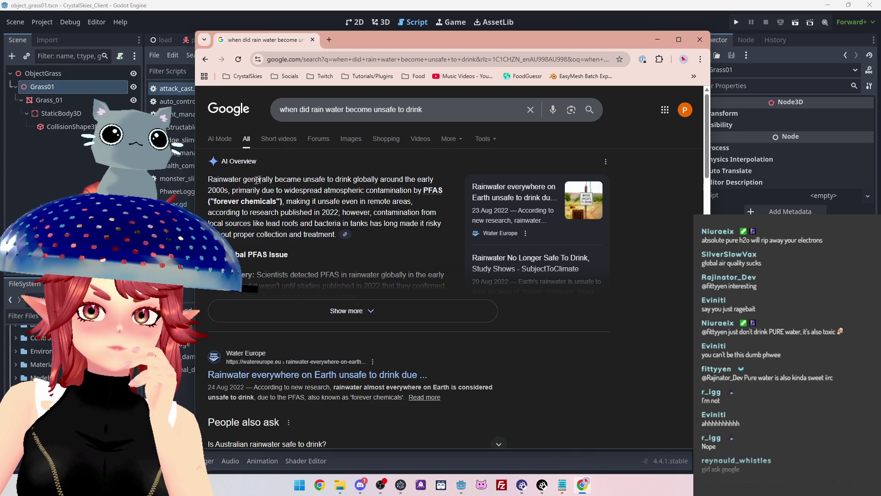
- Highlight the overview's lines on 2000s, remote areas and 2022 research, then expand it fully
double_click(214, 192)
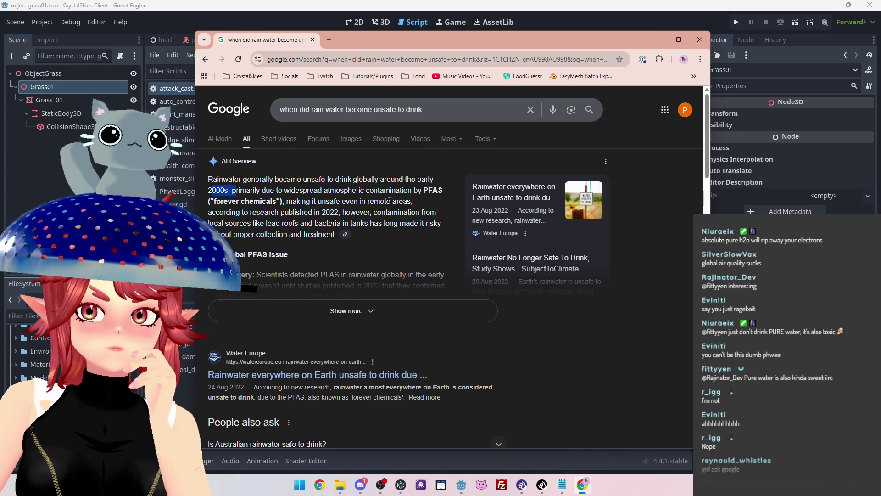
drag(325, 201, 376, 200)
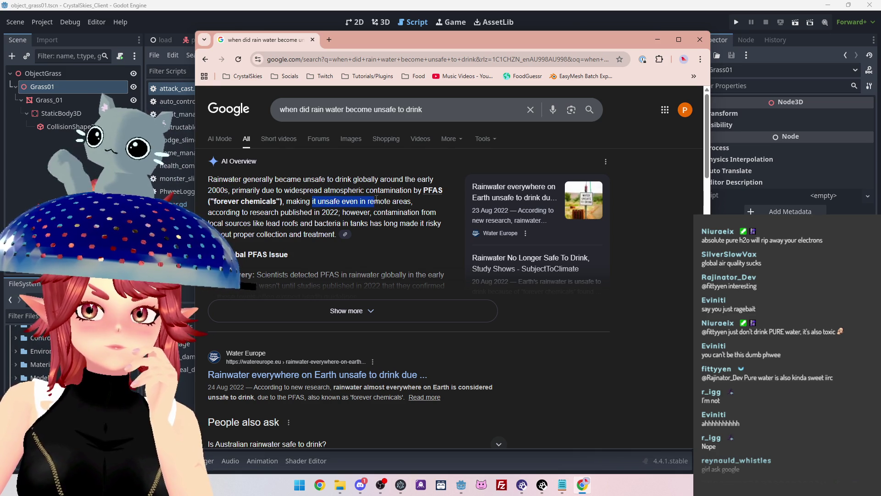
drag(257, 213, 377, 213)
drag(247, 224, 399, 225)
scroll(316, 262, down, 1)
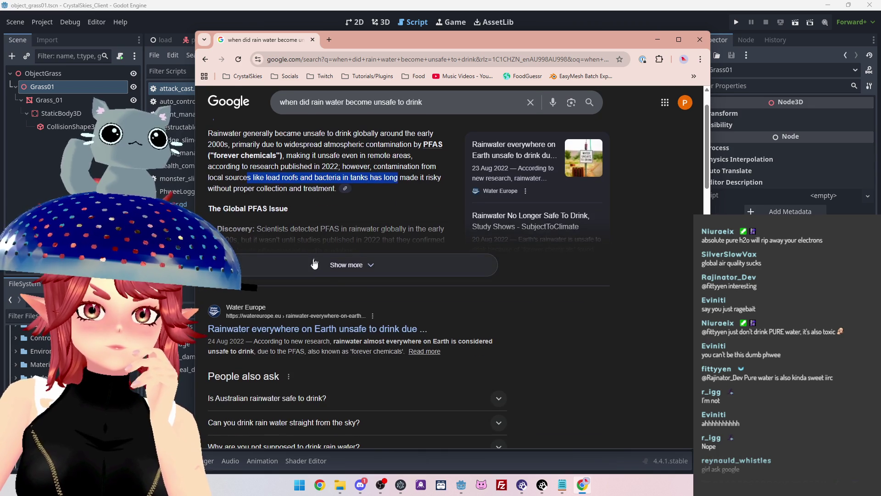
click(316, 262)
drag(555, 40, 600, 17)
- Highlight the Discovery line, the 2022 studies and the PFAS Source text
drag(411, 205, 464, 205)
drag(278, 216, 432, 216)
click(412, 217)
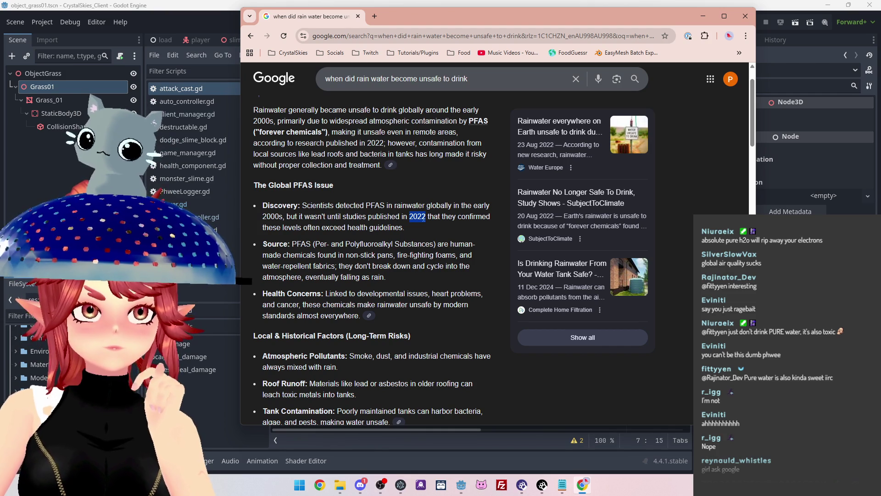
mouse_move(279, 244)
mouse_down()
mouse_move(431, 243)
mouse_move(333, 255)
mouse_move(394, 256)
mouse_up()
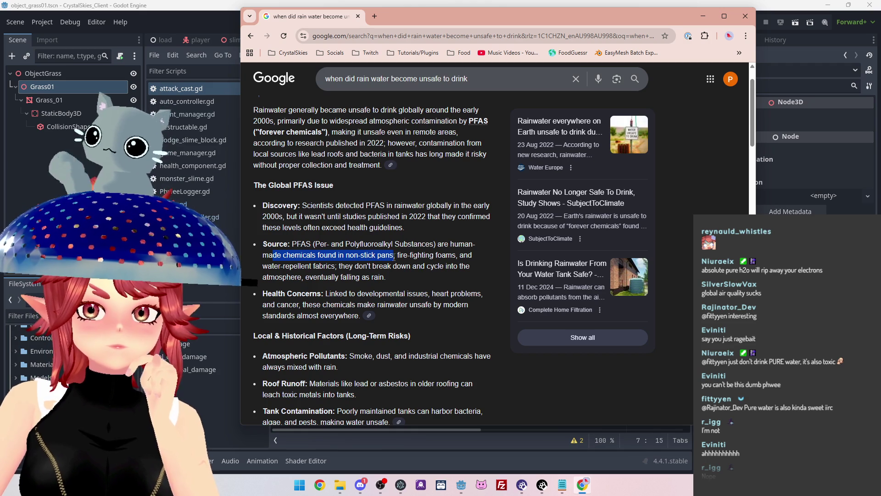
drag(327, 266, 440, 269)
drag(306, 277, 372, 277)
scroll(371, 276, down, 1)
mouse_move(348, 248)
mouse_down()
mouse_move(411, 252)
mouse_move(288, 266)
mouse_move(434, 265)
mouse_up()
scroll(404, 260, down, 1)
click(275, 276)
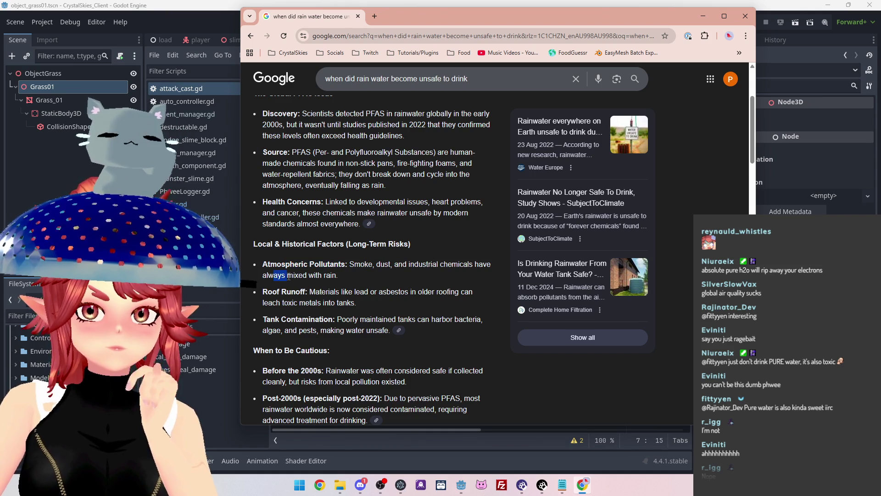
- Highlight the Before the 2000s explanation of local pollution risks
mouse_move(290, 276)
mouse_down()
mouse_move(326, 276)
mouse_move(345, 293)
mouse_up()
scroll(346, 292, down, 2)
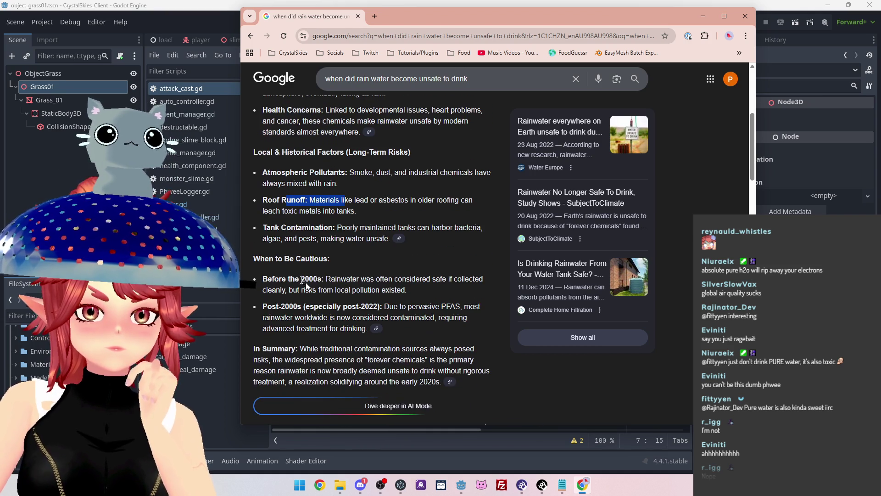
drag(323, 236, 263, 227)
scroll(323, 229, down, 1)
drag(326, 232, 459, 234)
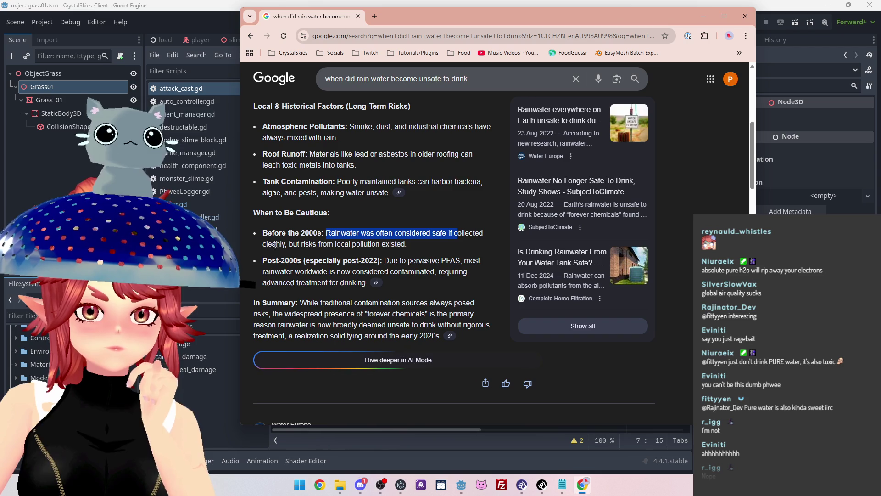
drag(276, 244, 371, 244)
click(331, 269)
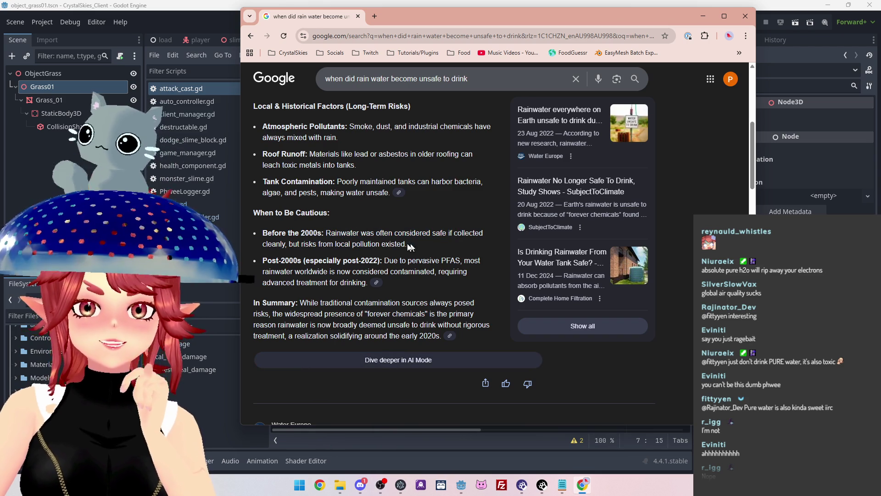
drag(414, 247, 310, 230)
mouse_move(408, 245)
mouse_down()
mouse_move(326, 233)
mouse_move(423, 241)
mouse_move(276, 232)
mouse_move(359, 233)
mouse_up()
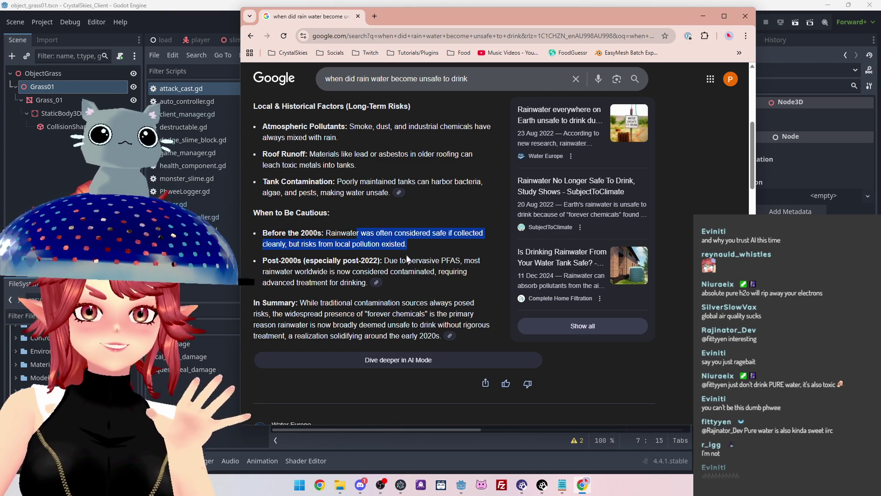
scroll(397, 255, down, 1)
- Highlight the points on pervasive PFAS, worldwide contamination and advanced treatment
drag(389, 215, 458, 215)
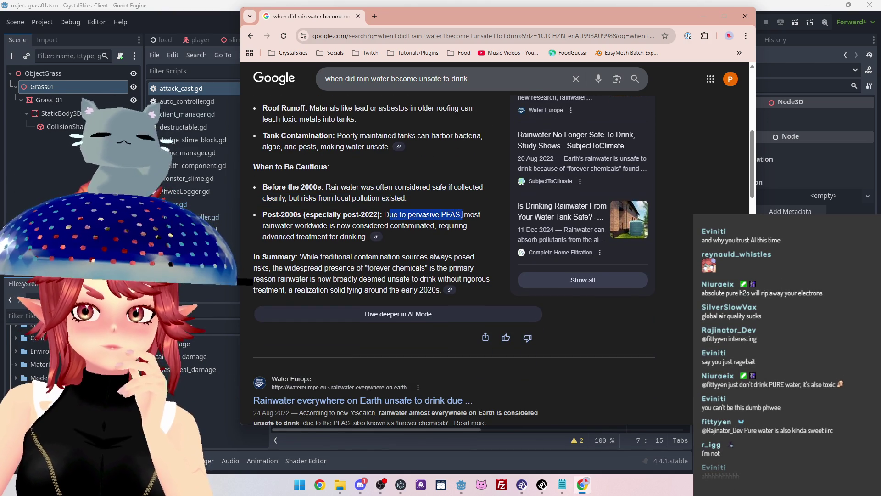
drag(280, 226, 439, 226)
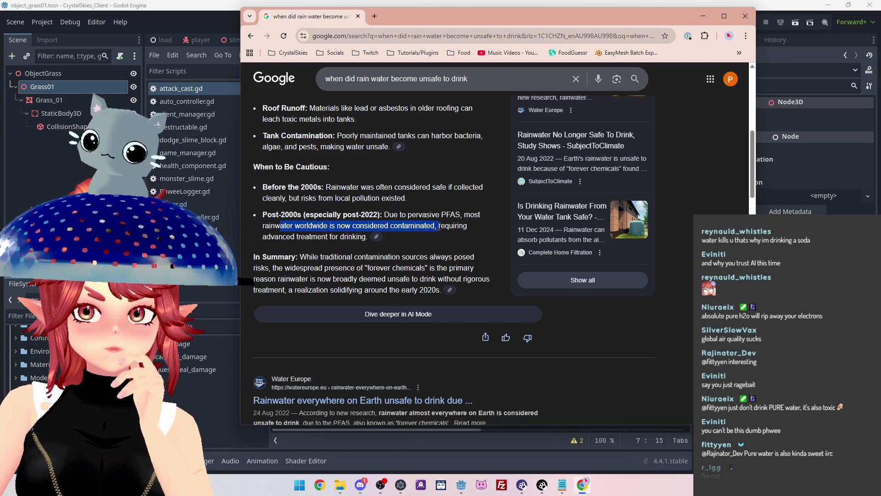
mouse_move(263, 236)
mouse_down()
mouse_move(309, 236)
mouse_move(354, 211)
mouse_move(421, 211)
mouse_up()
scroll(360, 260, down, 1)
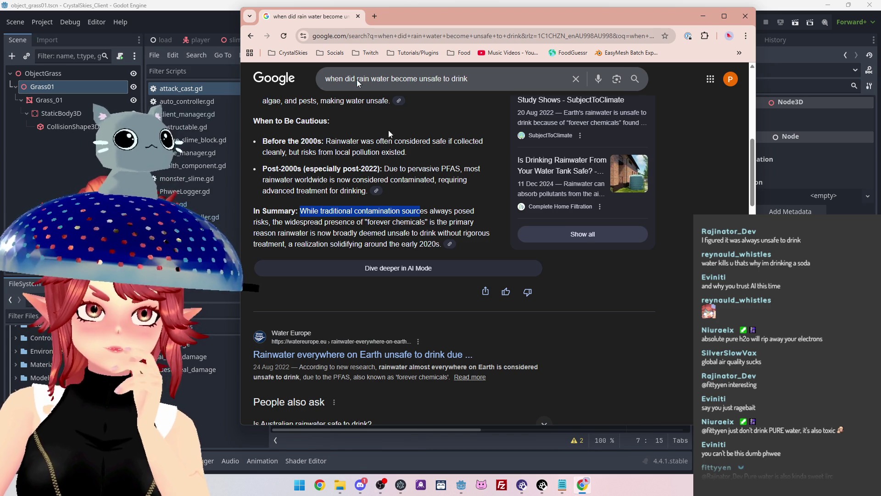
- Highlight the summary's points on contamination sources, widespread PFAS and rigorous treatment
drag(466, 211, 430, 212)
drag(279, 223, 435, 224)
drag(272, 233, 445, 233)
mouse_move(308, 243)
mouse_down()
mouse_move(413, 244)
mouse_move(406, 233)
mouse_up()
scroll(418, 222, down, 1)
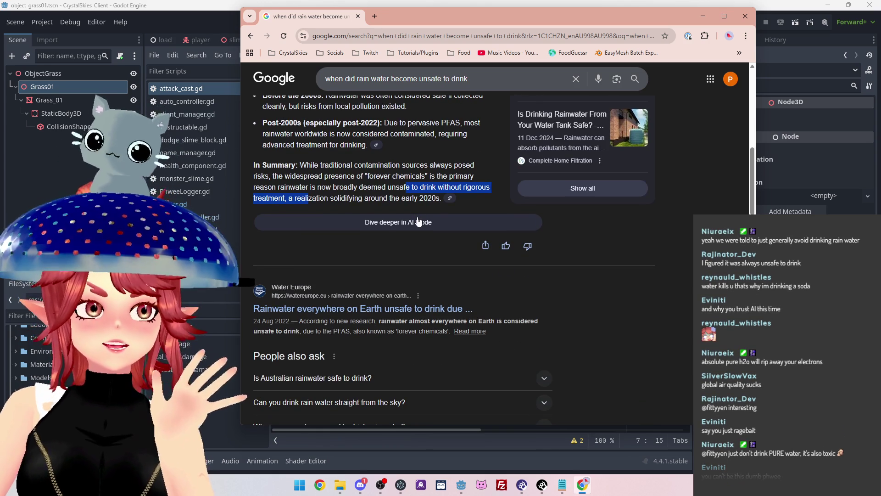
scroll(379, 188, down, 1)
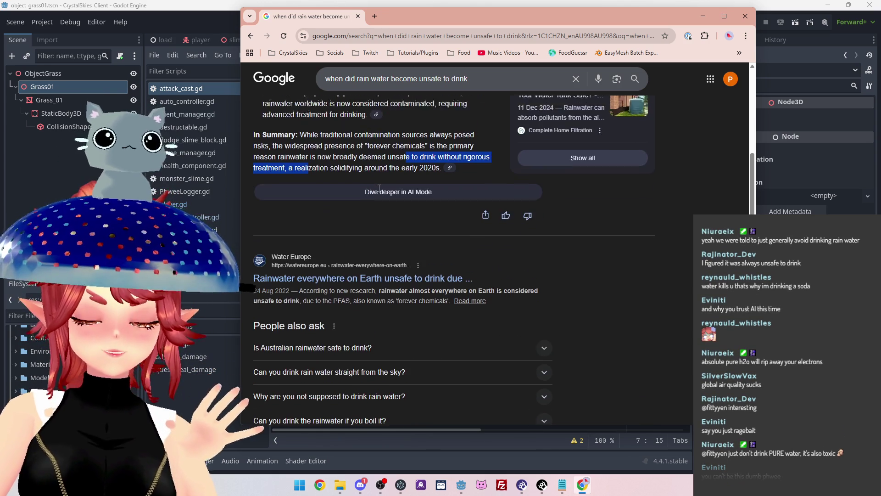
scroll(391, 236, up, 1)
- Highlight the In Summary opening stating rainwater is now broadly deemed unsafe
mouse_move(300, 165)
mouse_down()
mouse_move(364, 167)
mouse_move(438, 199)
mouse_up()
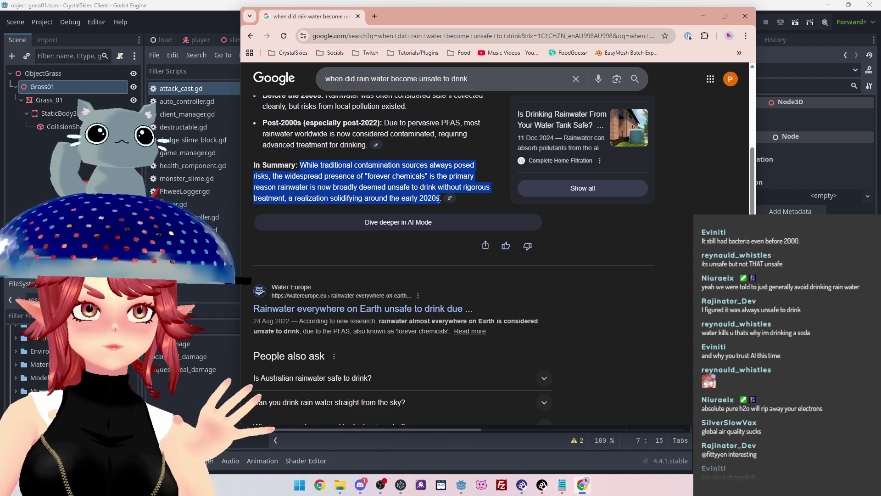
click(433, 196)
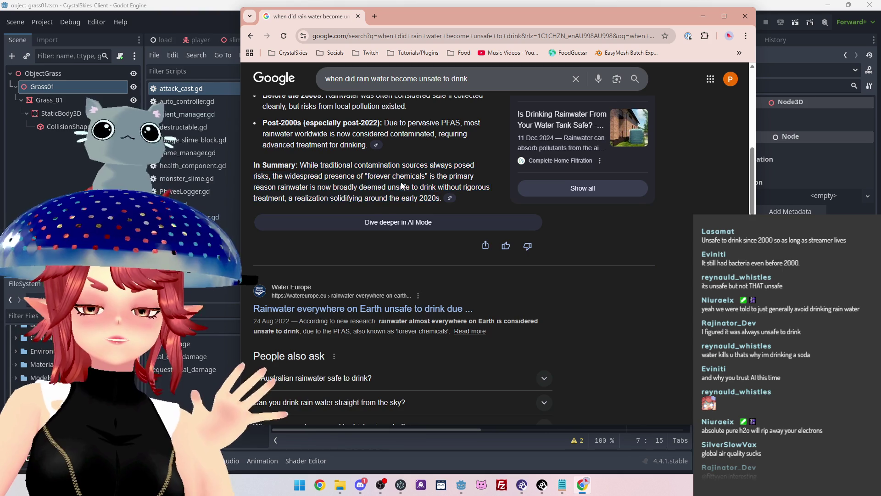
scroll(422, 211, up, 1)
drag(329, 222, 419, 222)
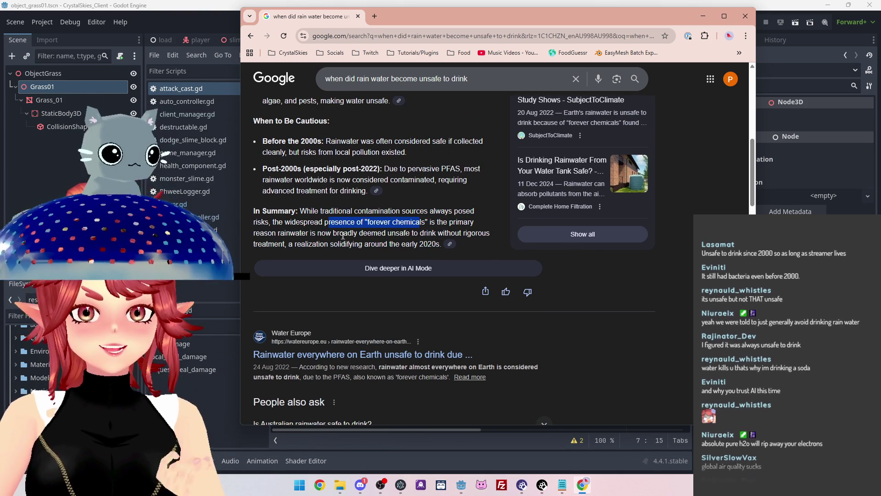
mouse_move(279, 232)
mouse_down()
mouse_move(412, 233)
mouse_move(446, 211)
mouse_up()
scroll(337, 177, up, 2)
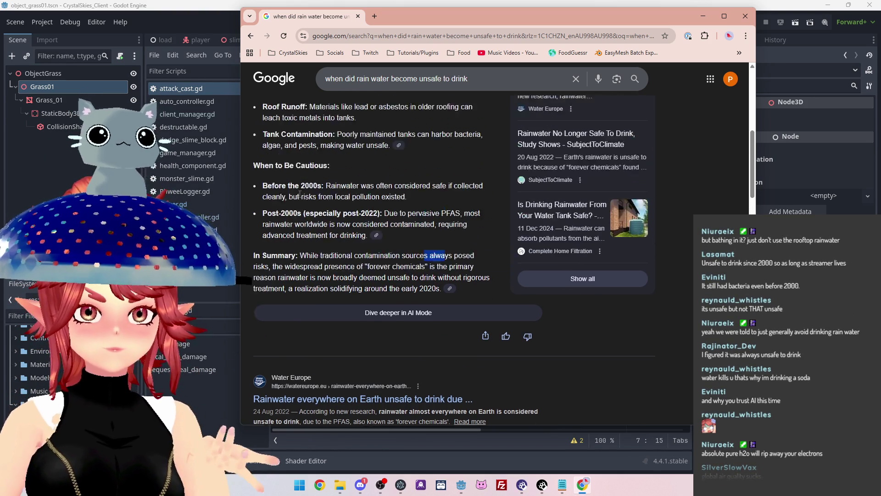
drag(351, 182, 432, 182)
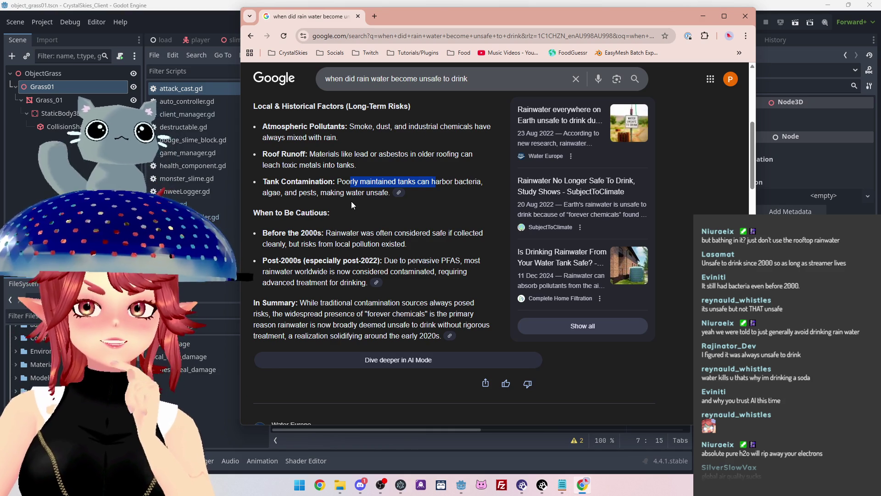
- Highlight the summary start, the 2022 Post-2000s point and why rainwater was once safe
scroll(352, 204, down, 1)
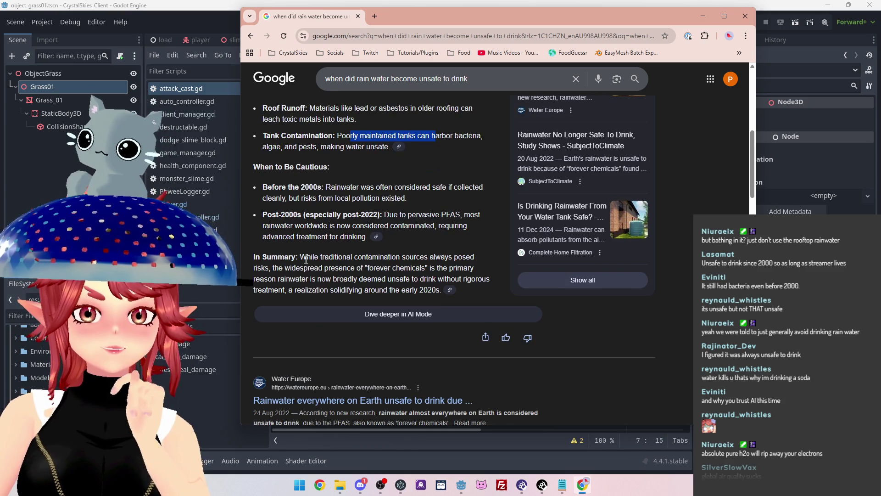
drag(301, 256, 369, 256)
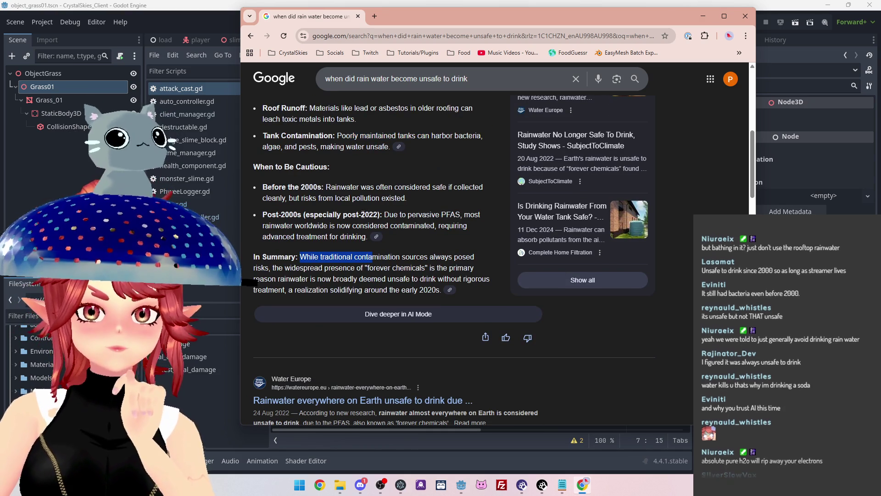
drag(361, 214, 381, 214)
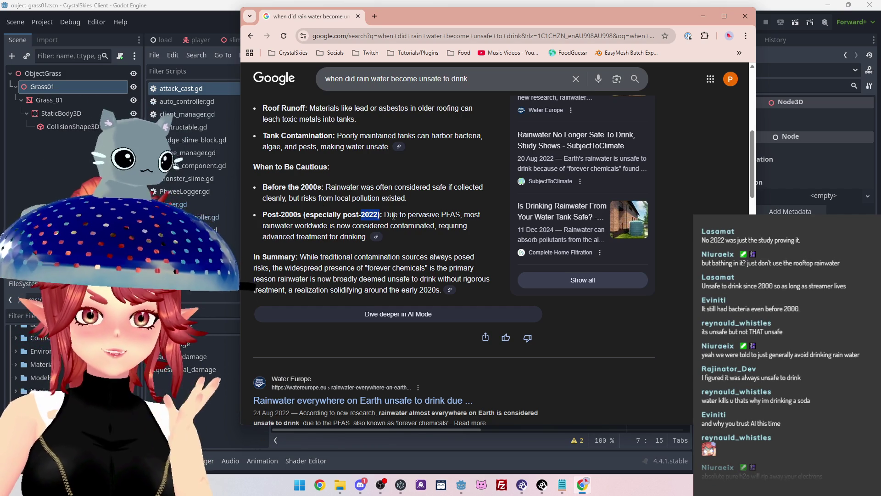
drag(262, 187, 320, 187)
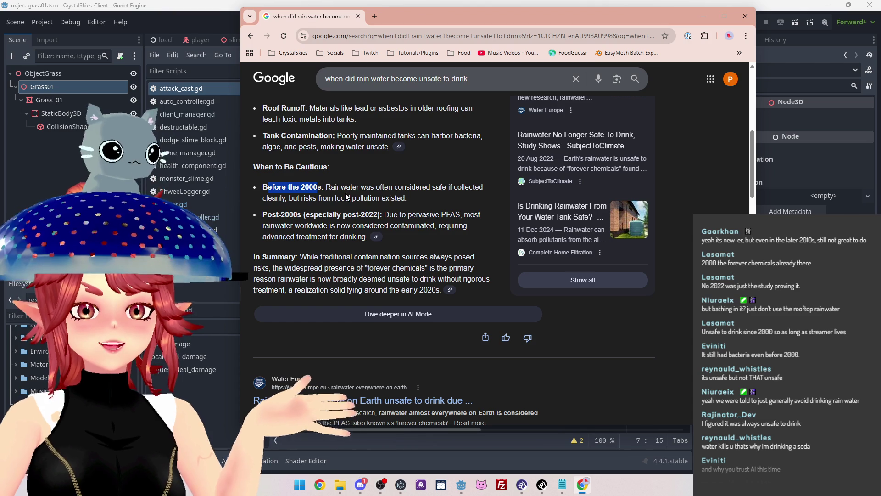
mouse_move(341, 187)
mouse_down()
mouse_move(433, 188)
mouse_move(372, 201)
mouse_up()
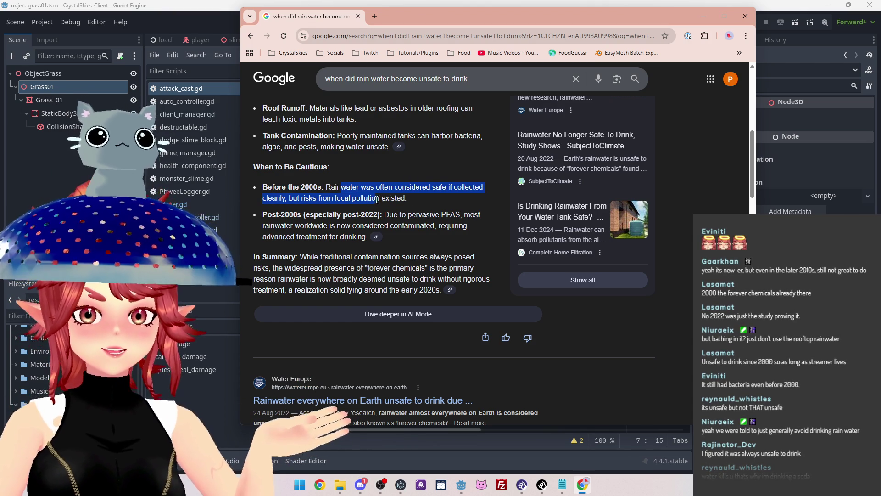
scroll(371, 201, down, 4)
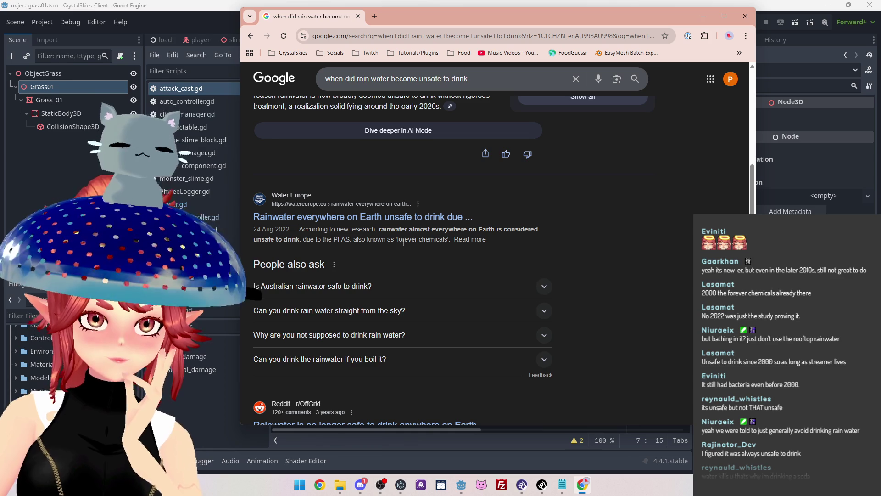
- Expand 'Is Australian rainwater safe to drink?' fully and select its opening answer
scroll(407, 247, down, 1)
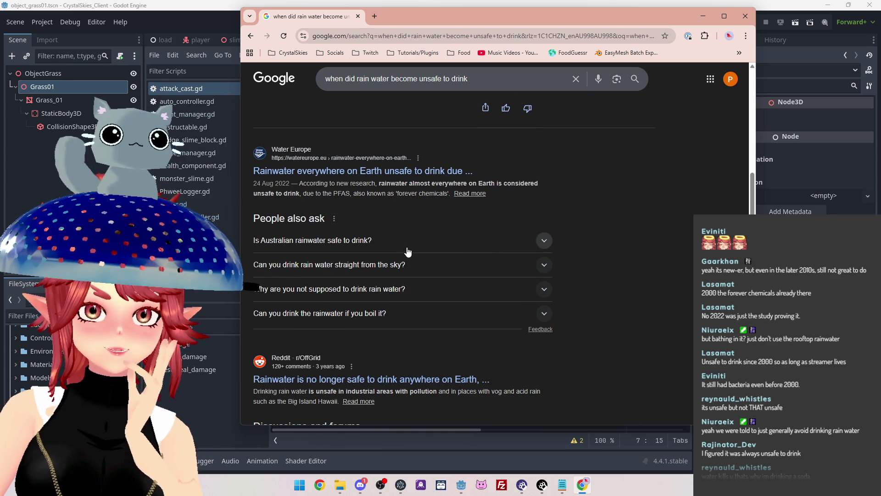
scroll(670, 307, down, 1)
scroll(659, 304, down, 1)
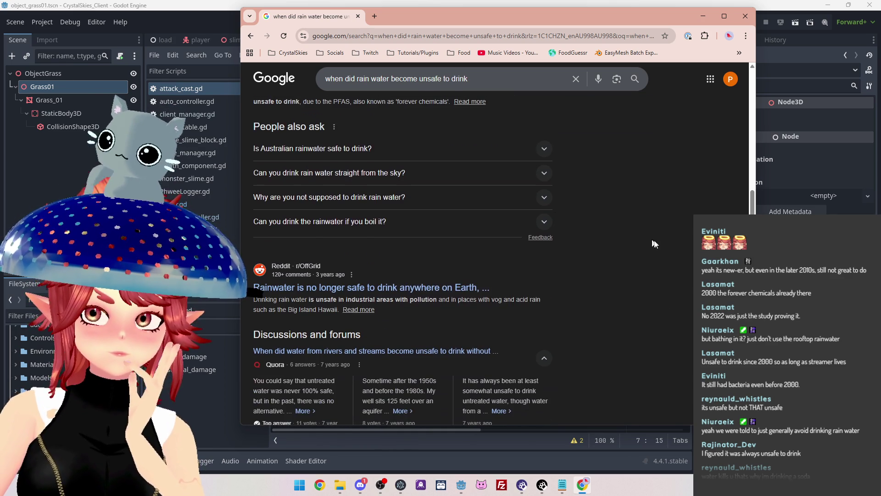
scroll(652, 248, up, 1)
click(545, 195)
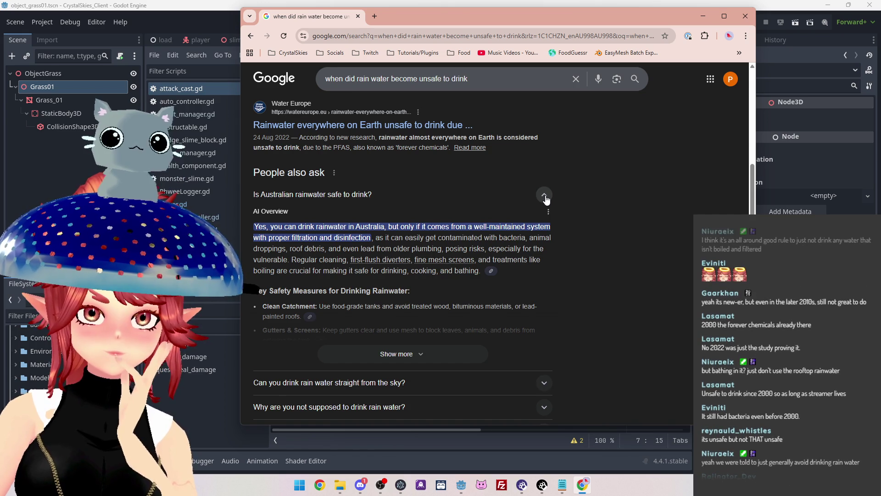
scroll(575, 339, down, 1)
click(436, 314)
scroll(450, 265, down, 1)
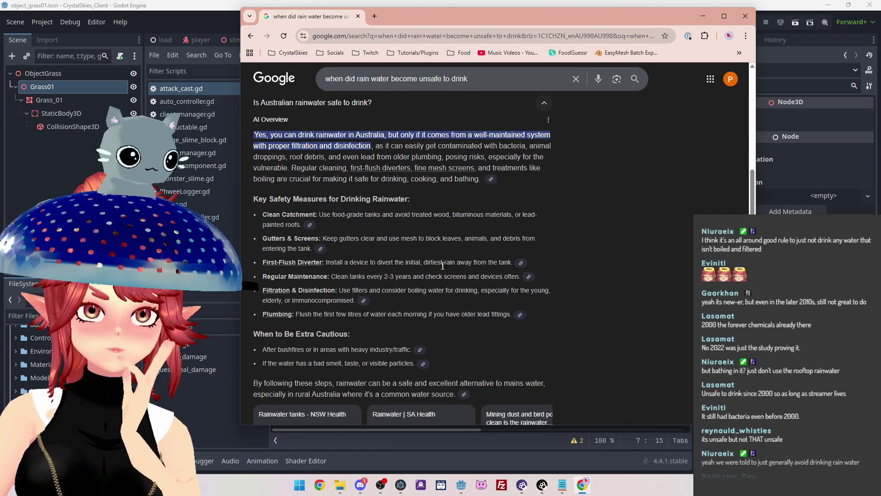
scroll(294, 250, up, 2)
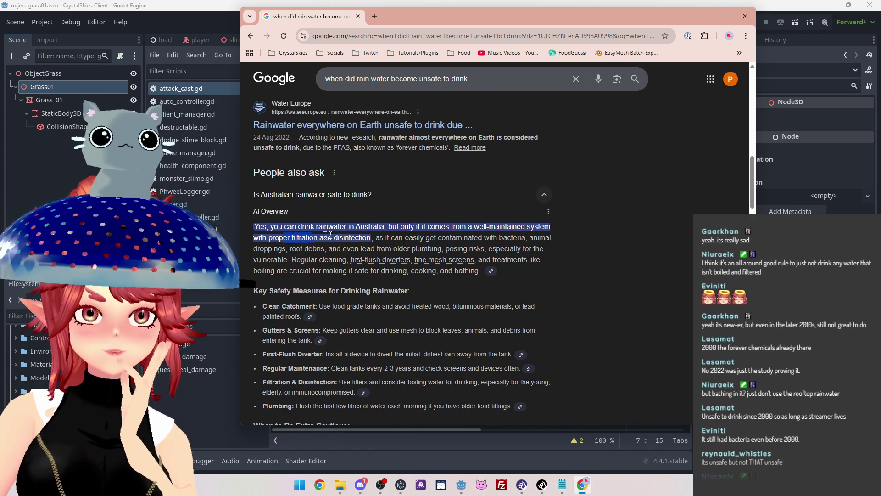
triple_click(451, 226)
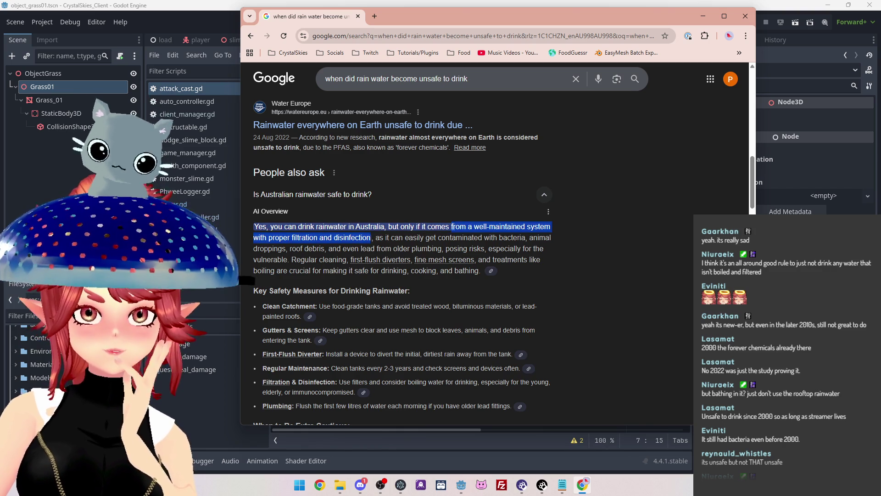
- Scroll past the forum discussions to the Popular Mechanics, NIH and FOX Weather results
scroll(585, 258, down, 3)
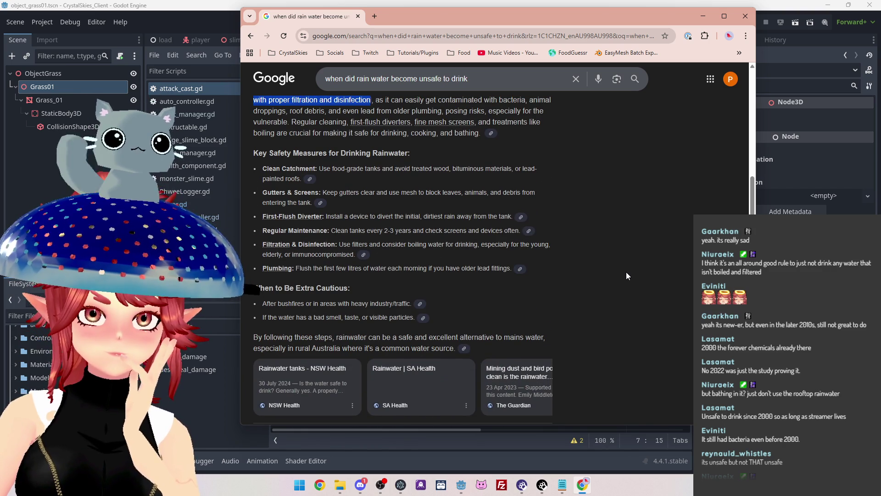
scroll(626, 275, down, 3)
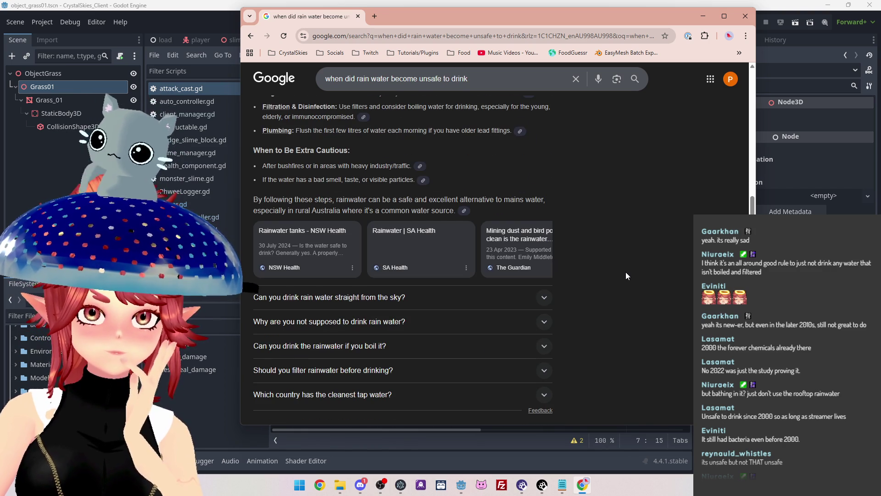
scroll(625, 272, down, 4)
scroll(624, 272, down, 1)
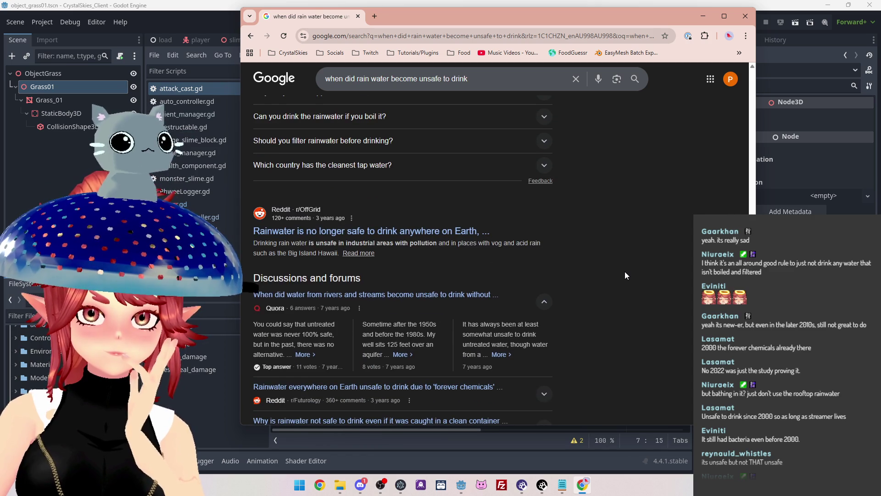
drag(296, 242, 470, 243)
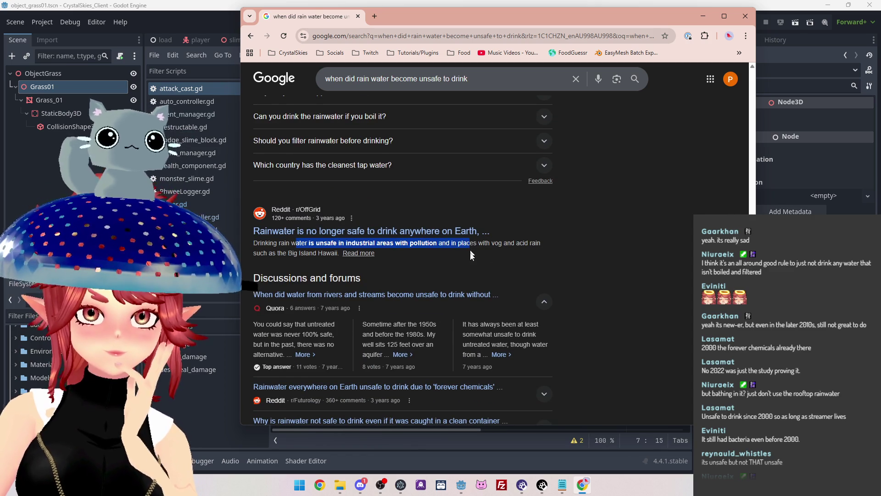
scroll(394, 235, down, 1)
scroll(439, 230, down, 4)
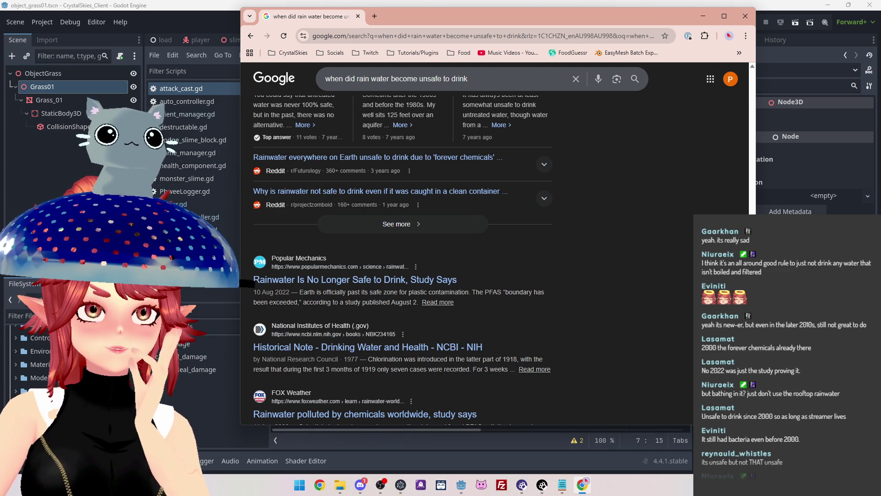
- Scroll back to the Australian rainwater answer requiring filtration, disinfection and safety measures
scroll(429, 211, down, 1)
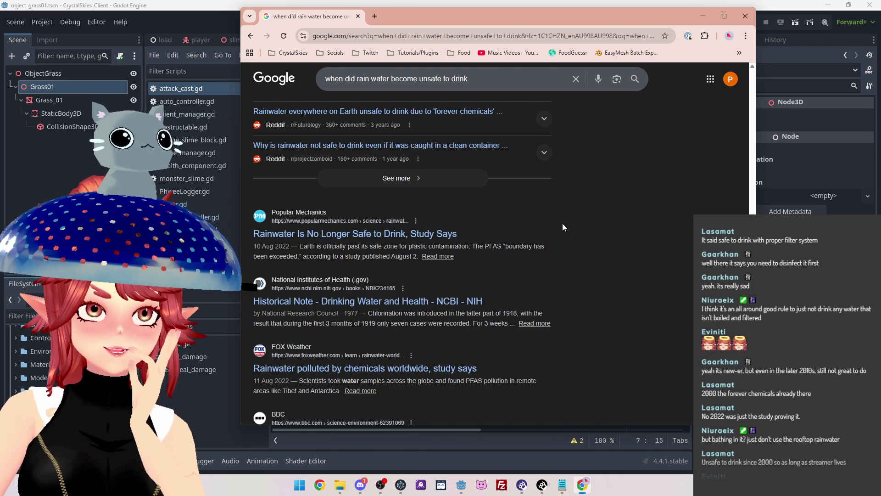
scroll(562, 220, down, 1)
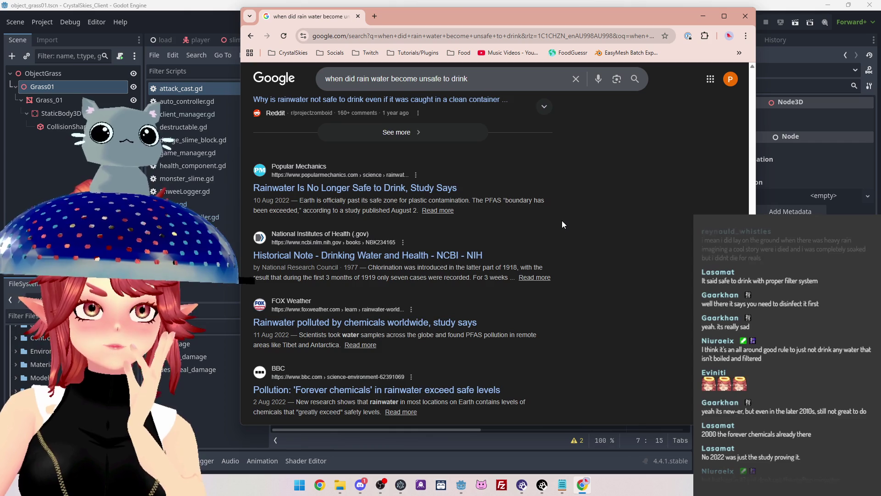
scroll(562, 221, up, 3)
scroll(559, 226, up, 10)
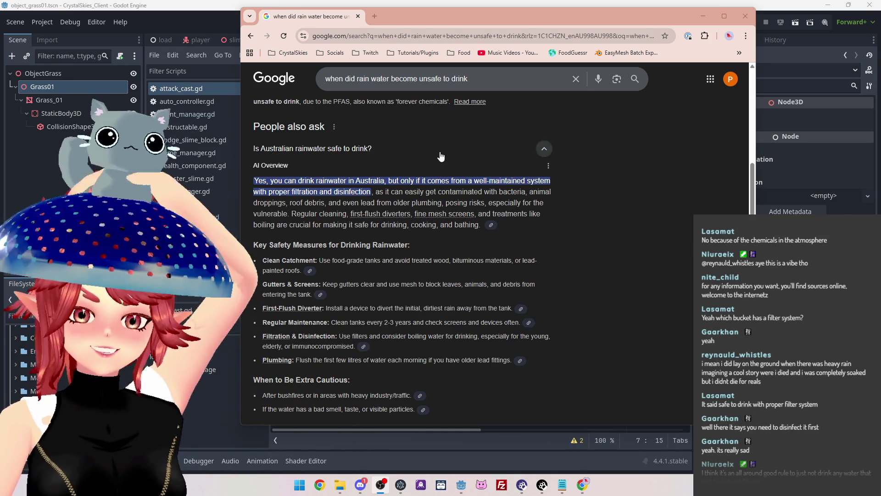
- Scroll to the bottom of the rainwater results, then back up to the PFAS AI Overview
scroll(538, 264, down, 2)
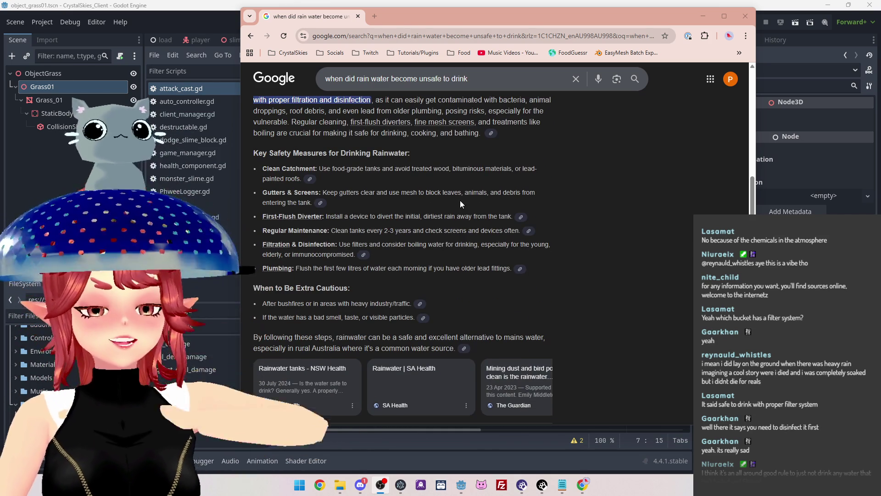
scroll(458, 193, down, 8)
scroll(458, 190, down, 7)
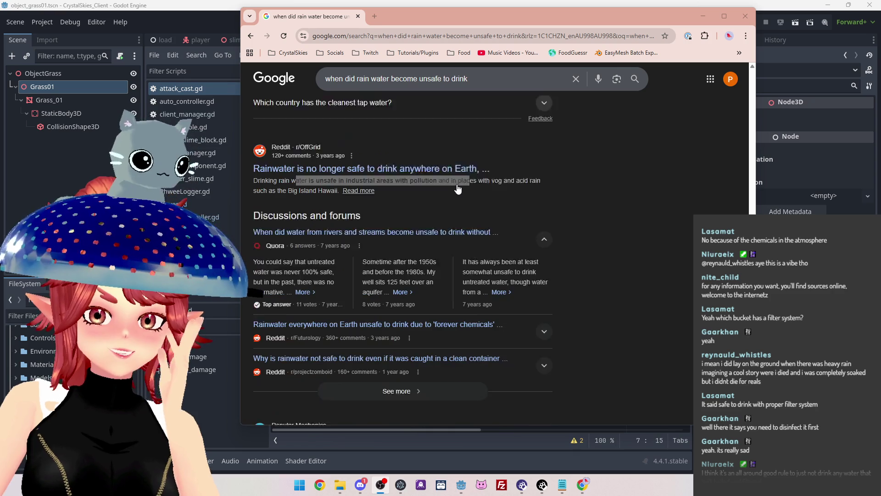
scroll(640, 191, down, 2)
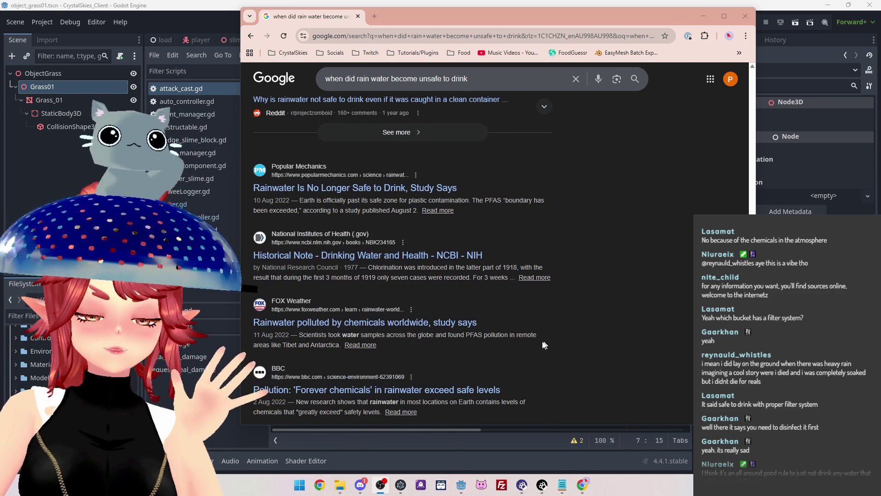
scroll(531, 332, down, 1)
scroll(555, 248, down, 2)
scroll(554, 249, down, 1)
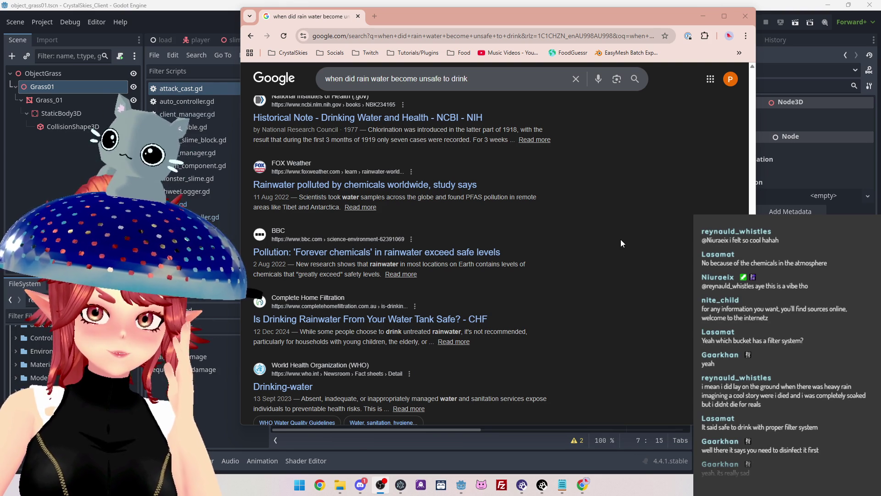
scroll(621, 239, down, 1)
scroll(621, 240, down, 2)
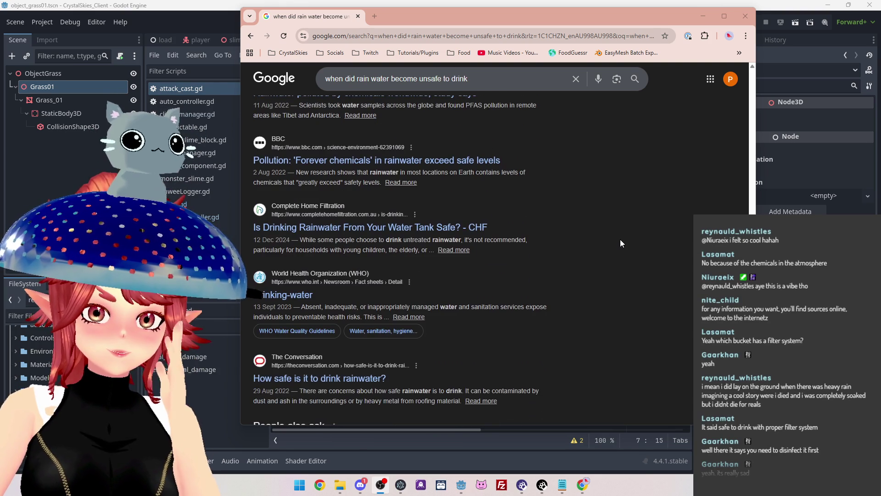
scroll(620, 244, down, 1)
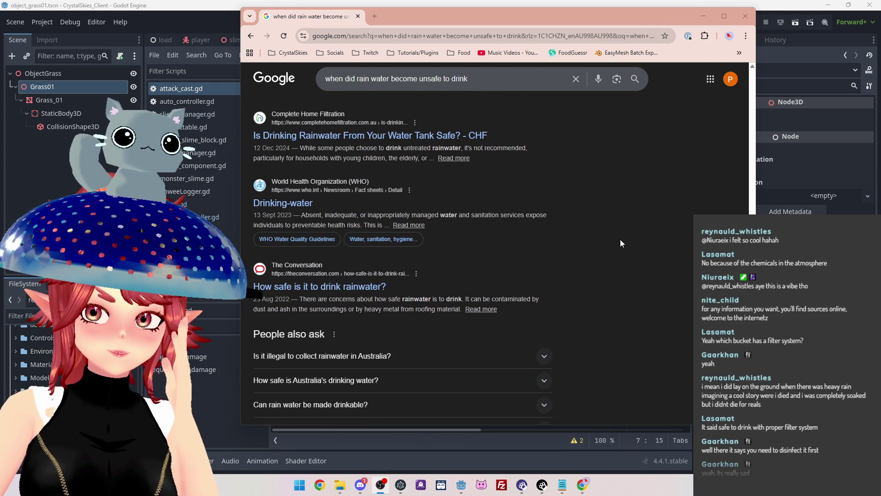
scroll(621, 243, down, 7)
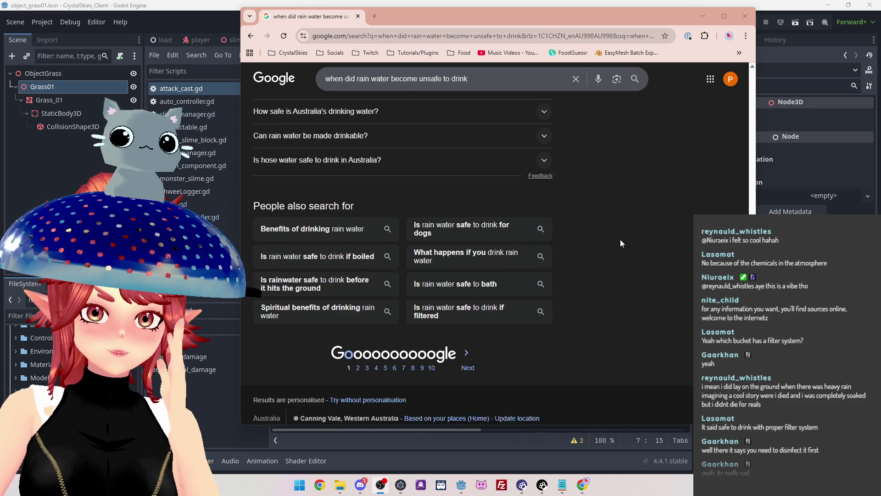
scroll(621, 244, up, 10)
scroll(620, 240, up, 4)
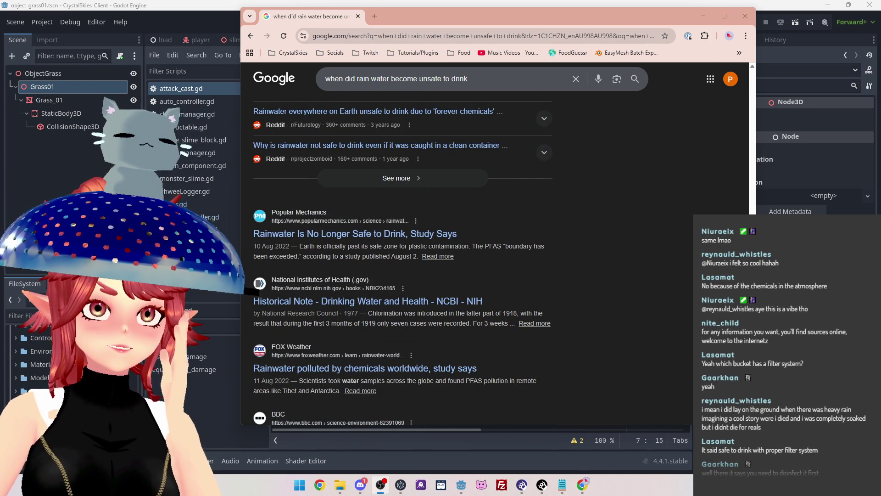
scroll(612, 216, up, 8)
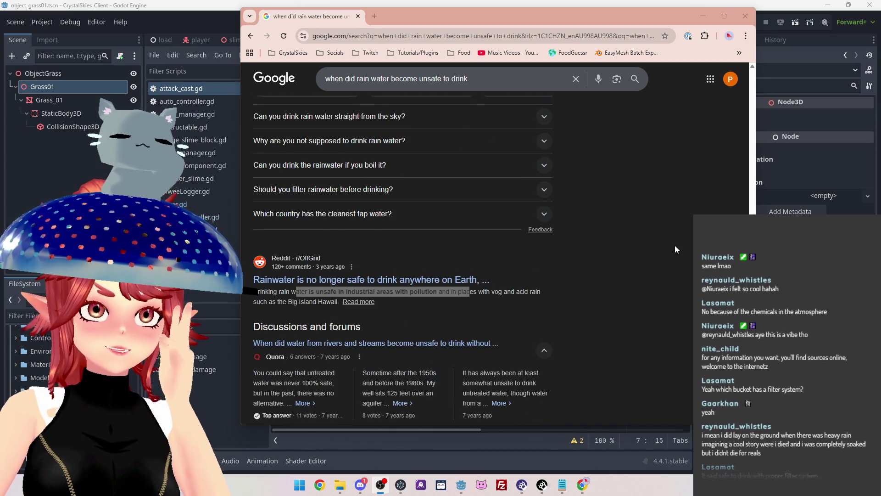
scroll(668, 240, up, 9)
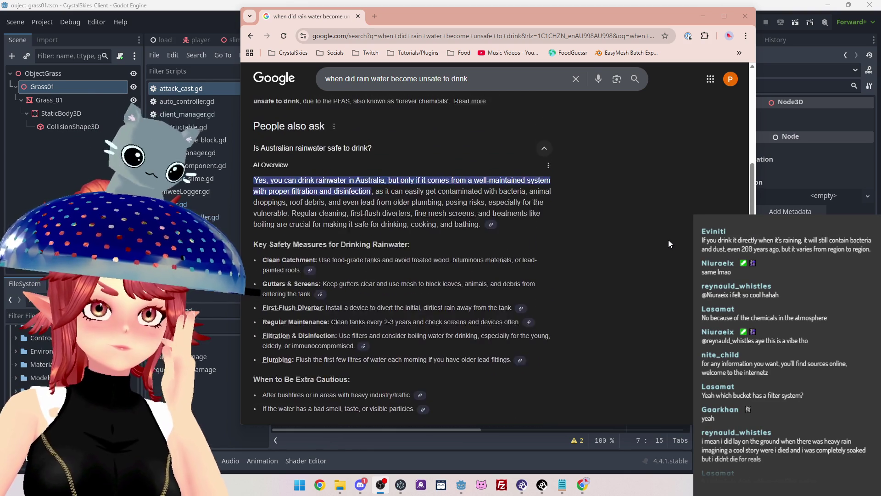
scroll(669, 240, up, 10)
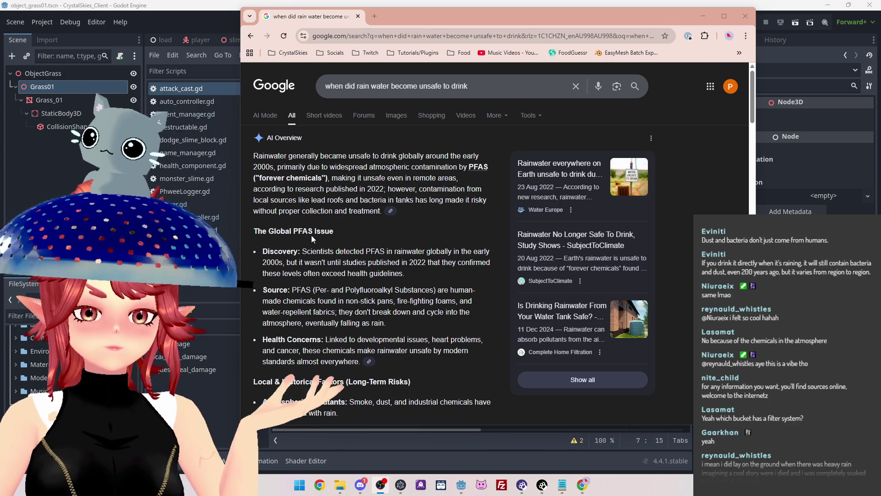
- Search 'if i collect rainwater in a bowl in australia is it safe to drink' and expand the AI Overview
drag(473, 86, 257, 76)
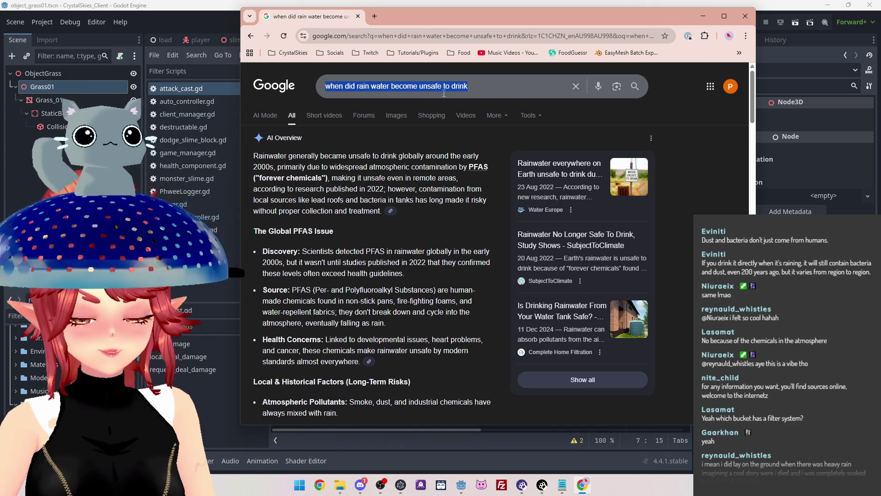
text(if i c)
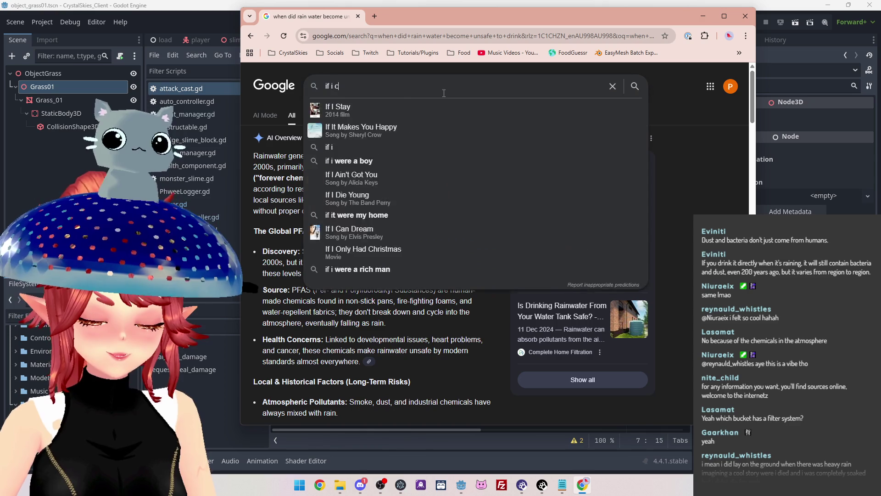
text(ollect rainwater )
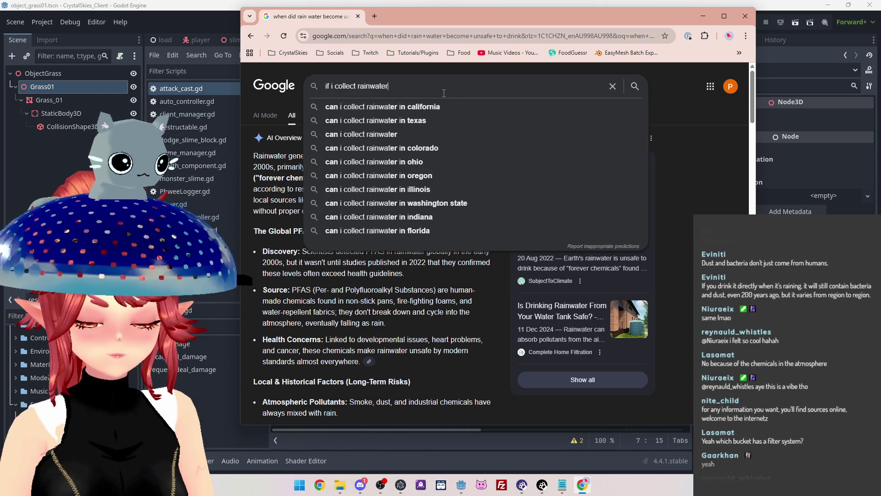
text(in a bowl )
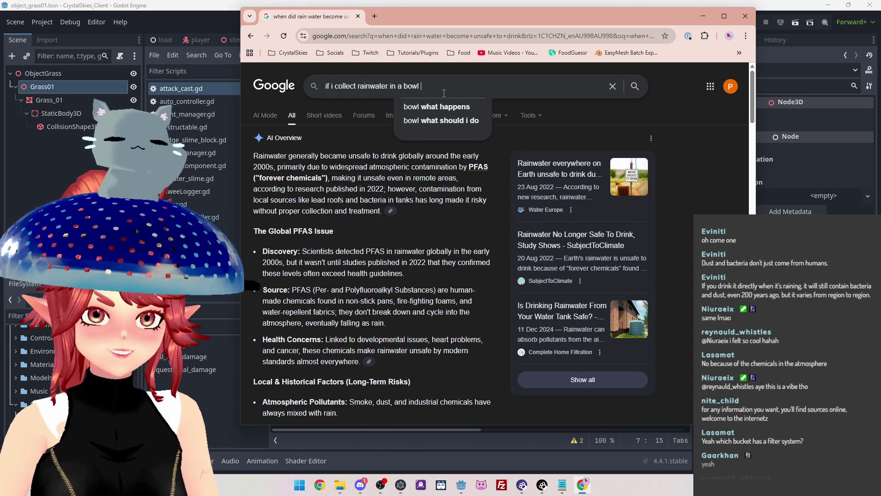
text(in australia)
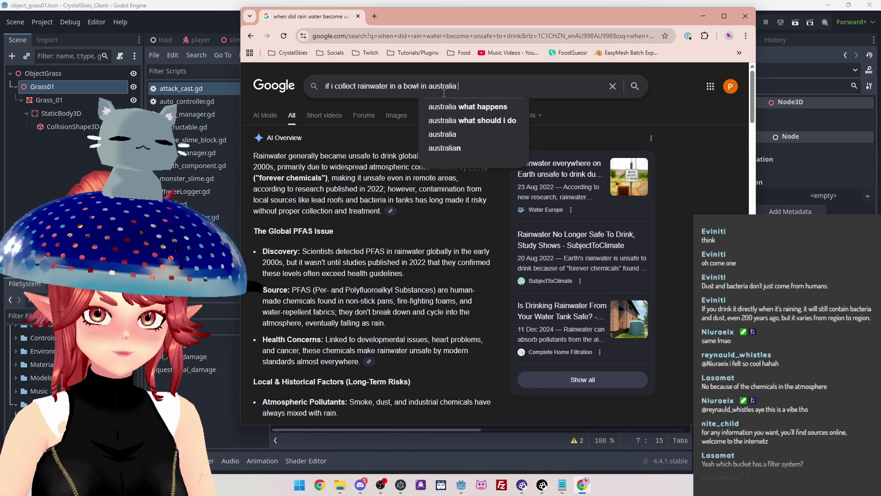
text( is it safe to drink)
key(Return)
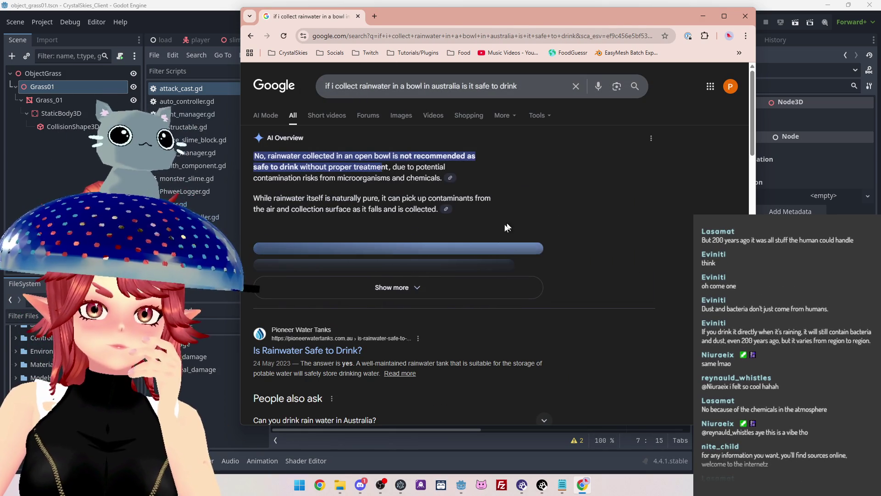
click(443, 288)
scroll(401, 241, down, 1)
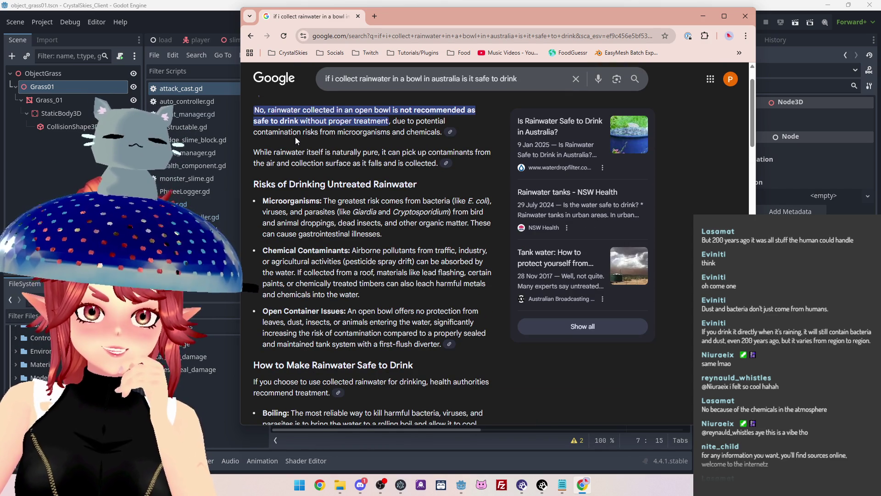
- Scroll down the bowl-rainwater results past People also ask to the Discussions and forums section
scroll(296, 137, down, 1)
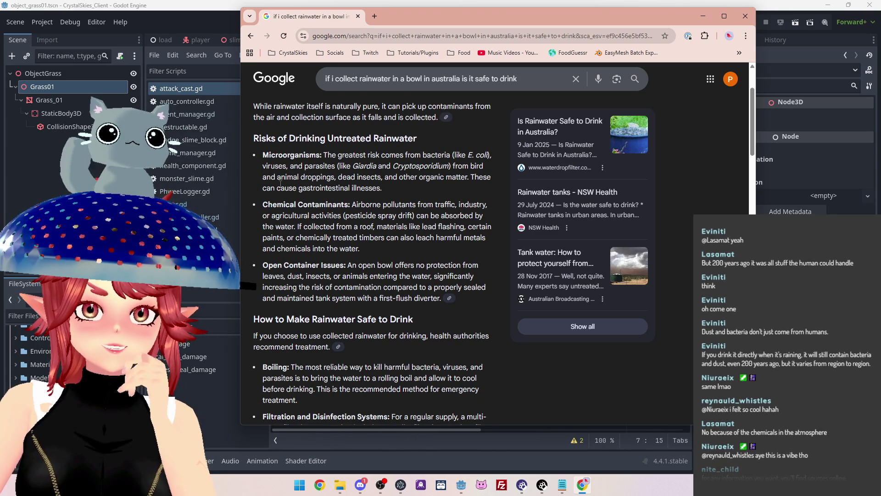
scroll(312, 228, down, 1)
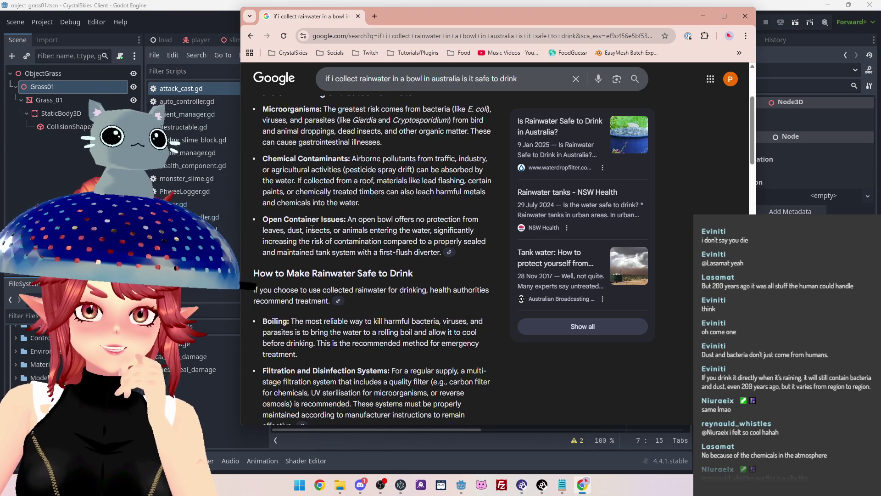
scroll(312, 227, up, 1)
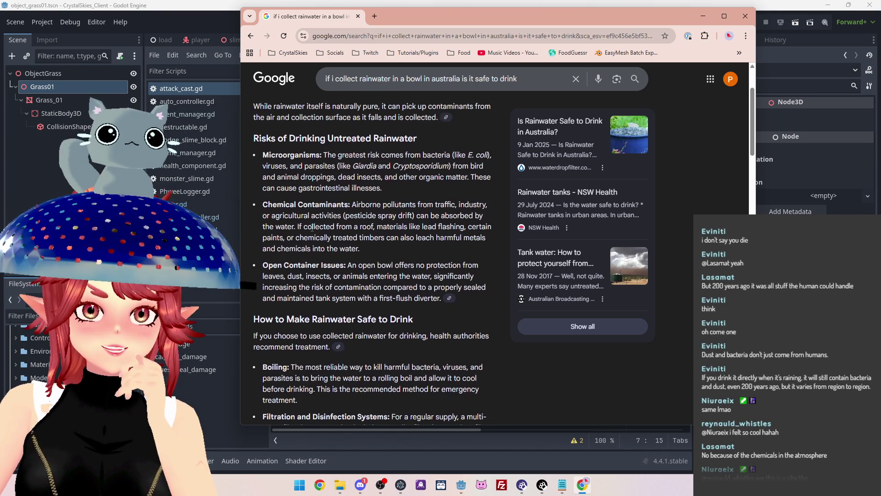
scroll(367, 145, up, 1)
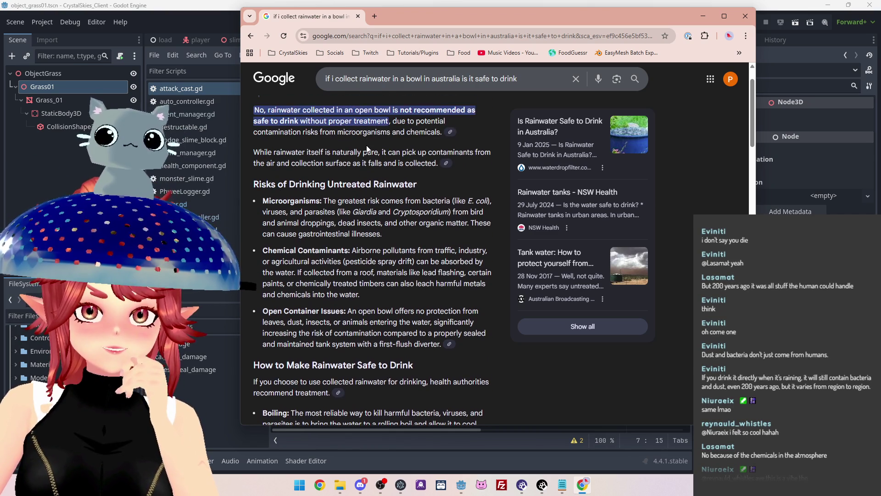
scroll(366, 146, down, 2)
scroll(404, 318, down, 3)
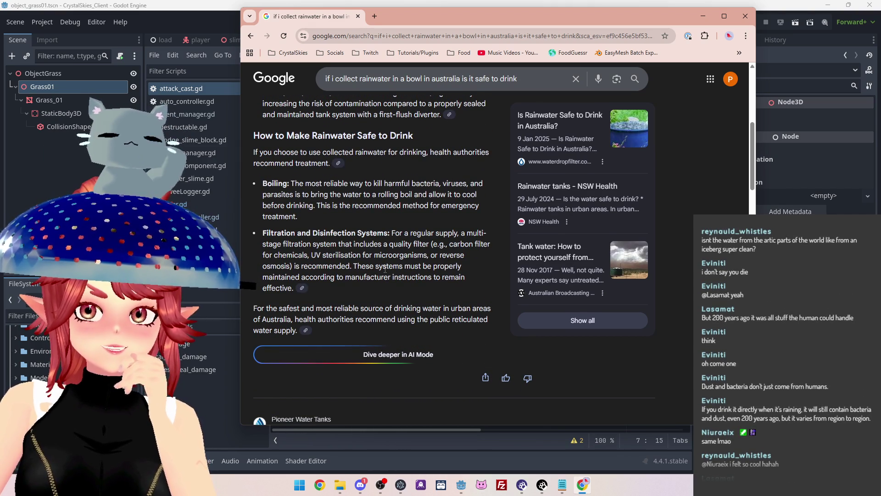
scroll(385, 270, down, 5)
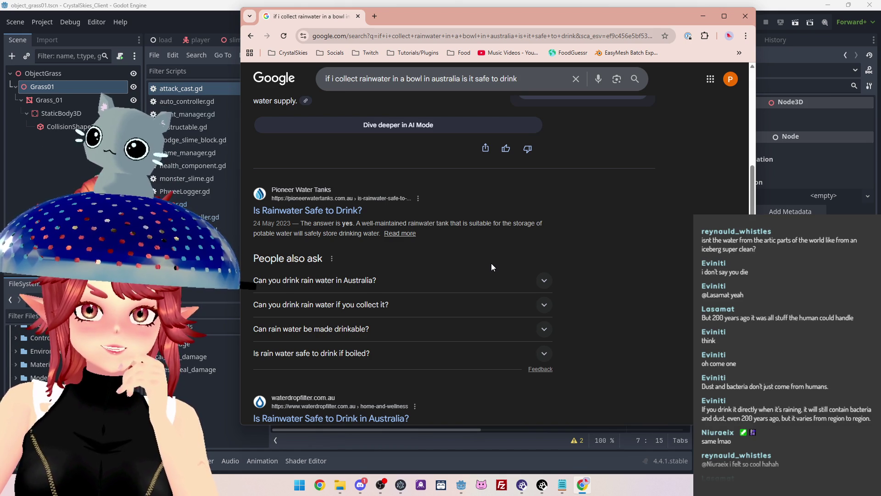
scroll(491, 267, down, 3)
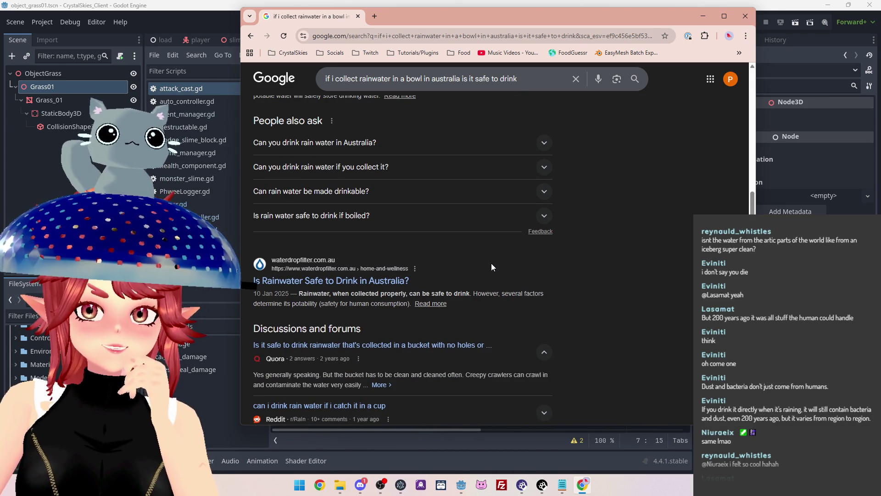
scroll(492, 267, down, 2)
scroll(592, 277, down, 2)
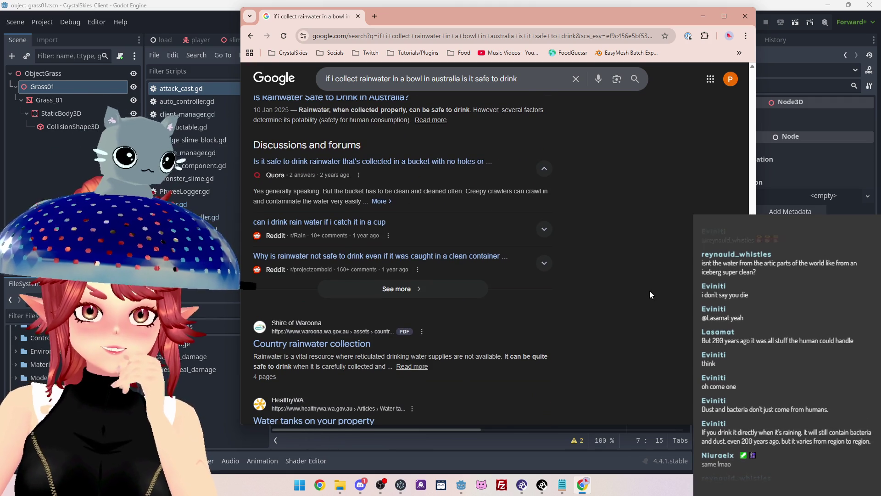
scroll(650, 295, down, 1)
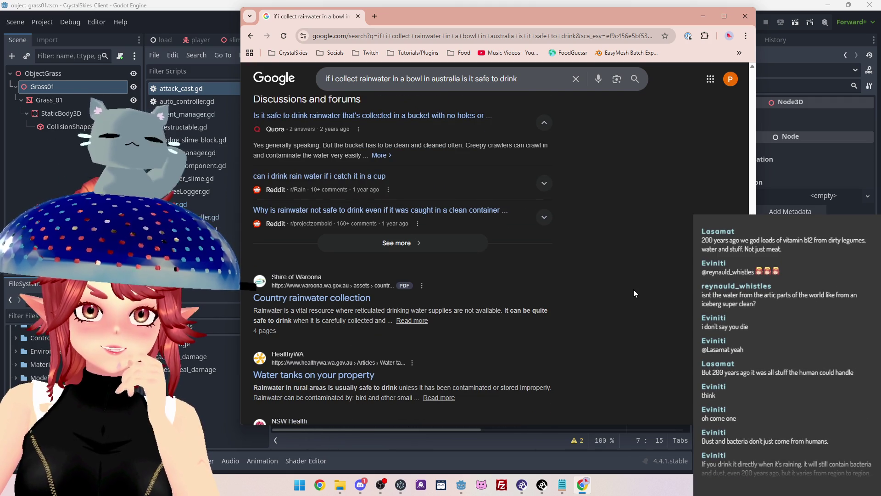
click(371, 120)
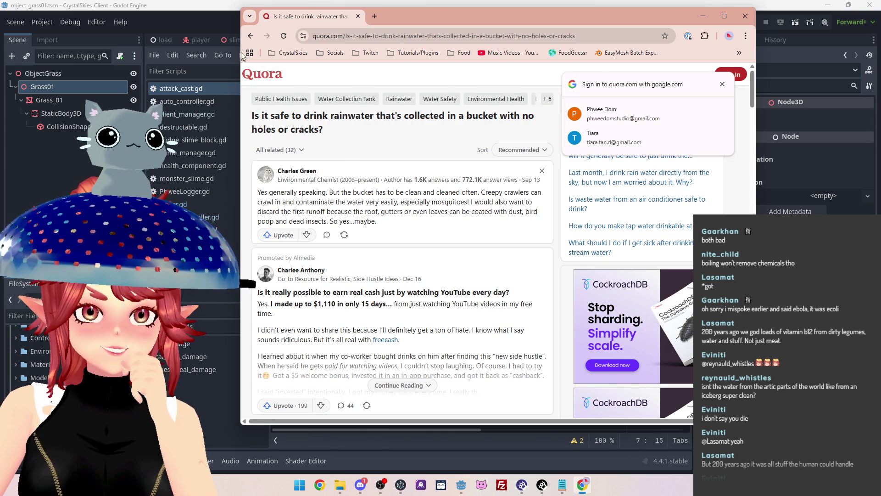
click(251, 36)
scroll(401, 244, down, 2)
scroll(576, 302, down, 3)
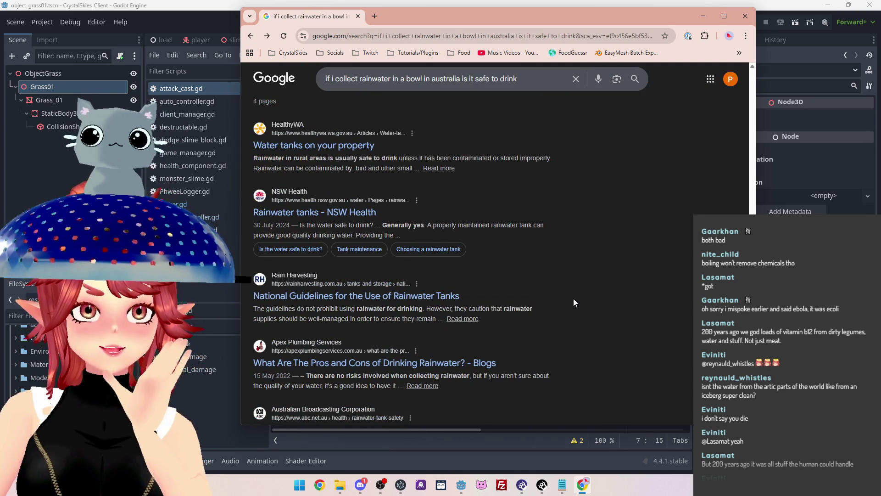
- Scroll to the bottom of the rainwater results, back up to the AI Overview, and nudge the browser window
scroll(505, 271, down, 1)
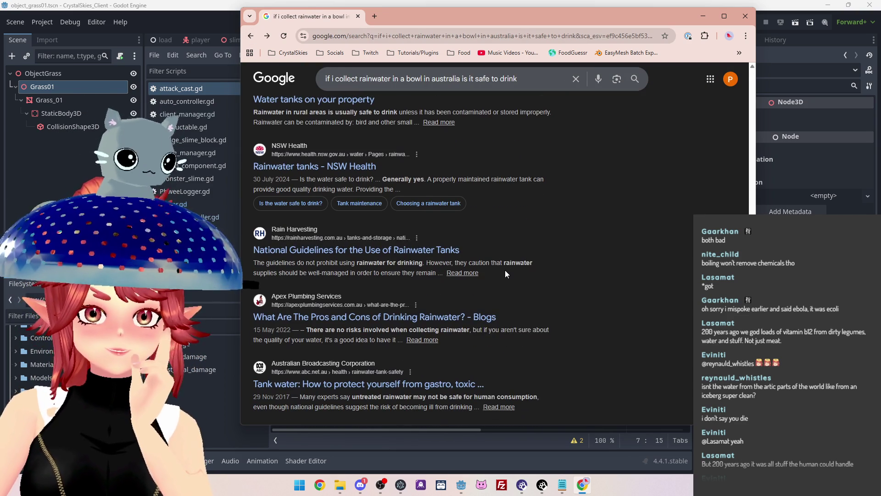
scroll(505, 274, down, 1)
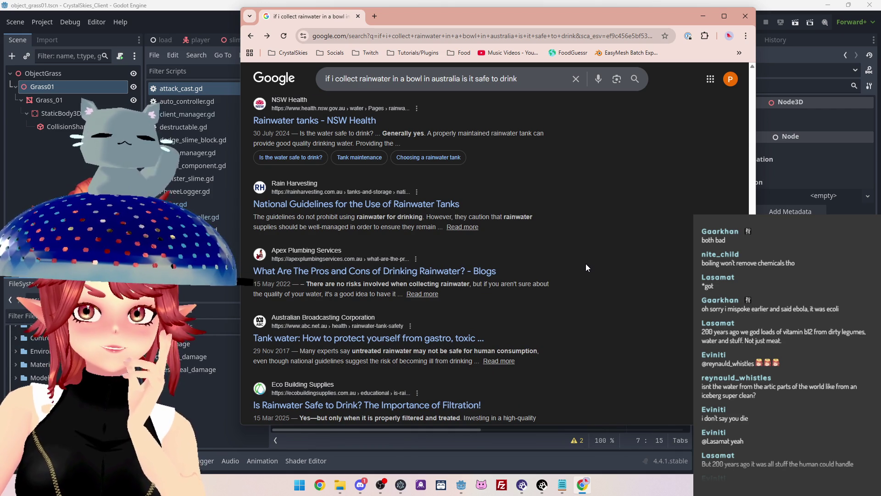
scroll(586, 267, down, 2)
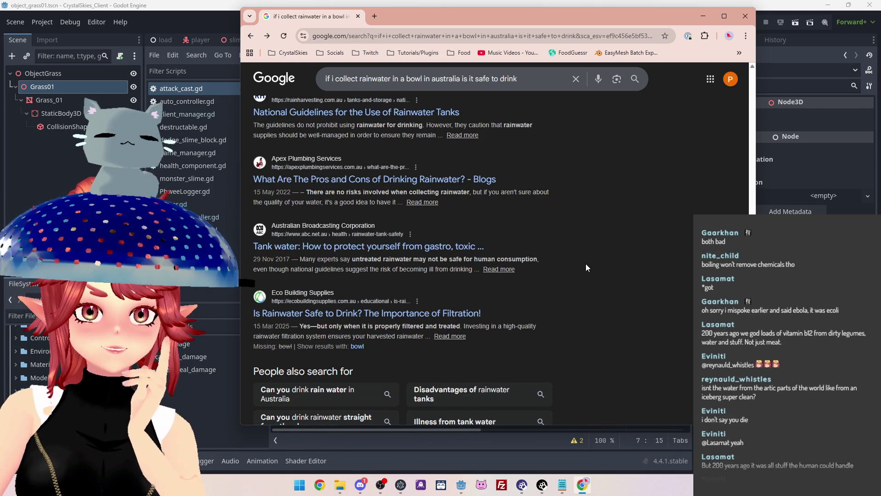
scroll(586, 268, down, 2)
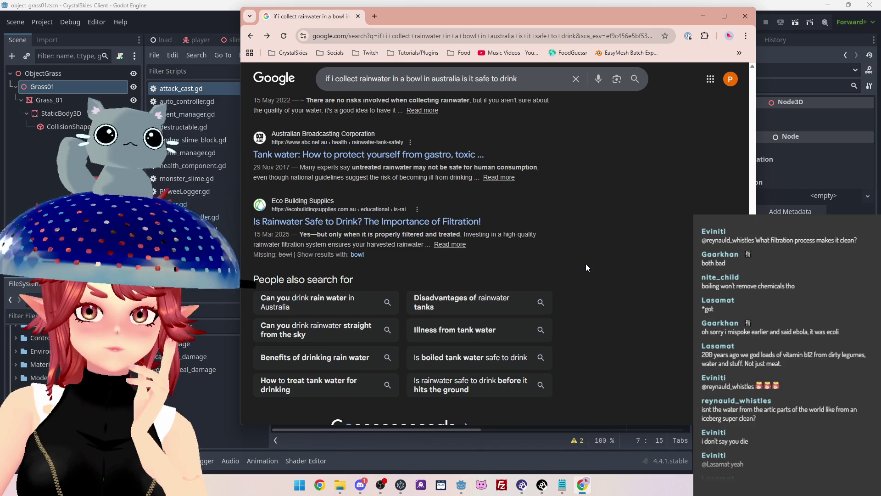
scroll(586, 268, down, 2)
scroll(586, 263, up, 4)
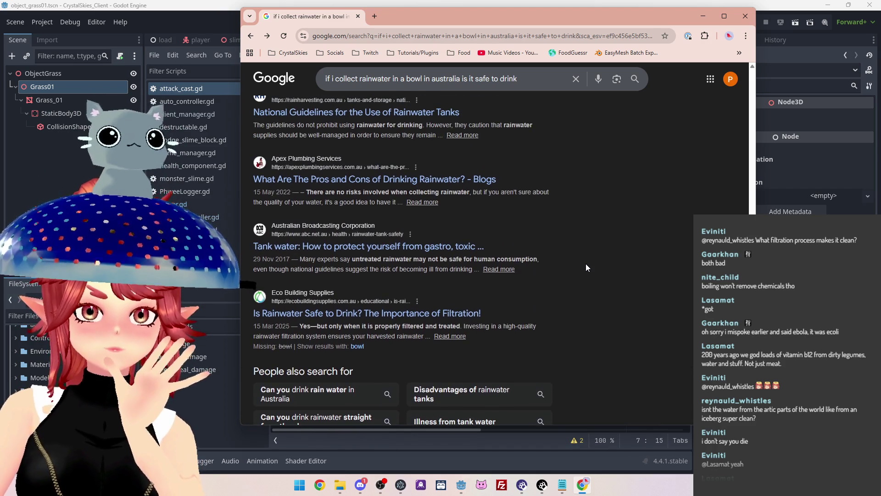
scroll(586, 263, up, 9)
scroll(585, 263, up, 10)
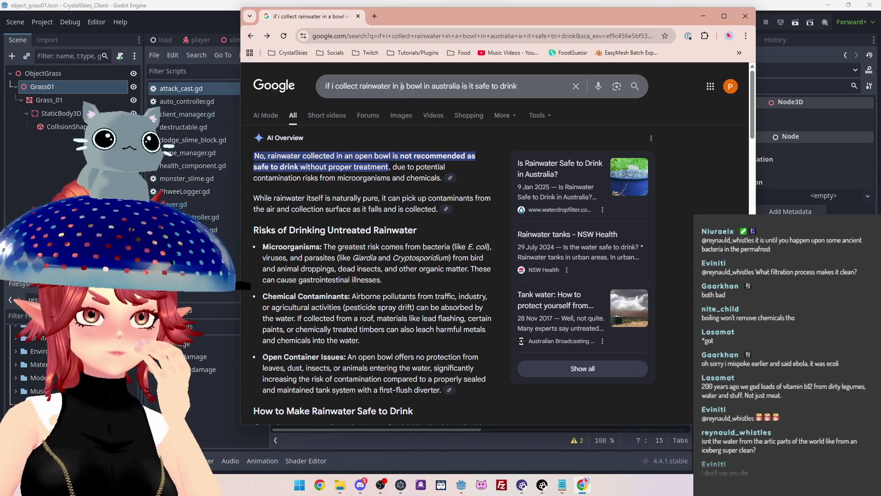
drag(422, 19, 430, 24)
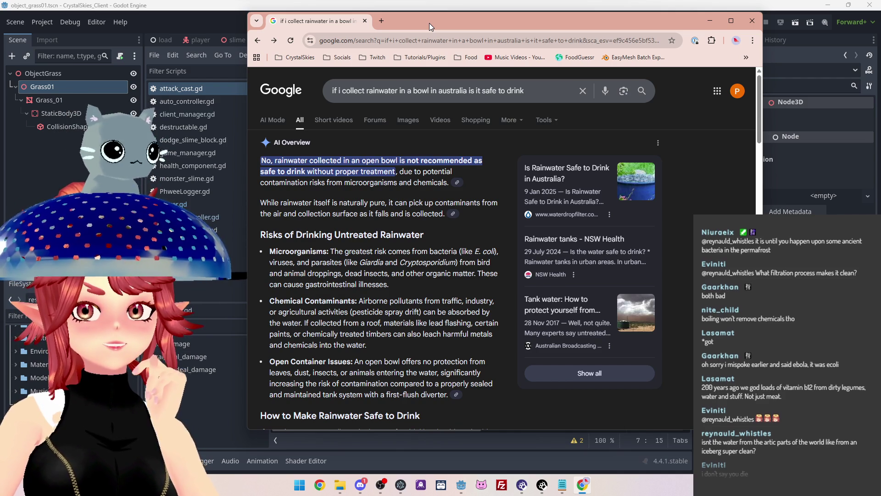
- Search 'what chamicals have caused rain water to be unsafe' and highlight the agrochemicals and contaminant lines
key(slash)
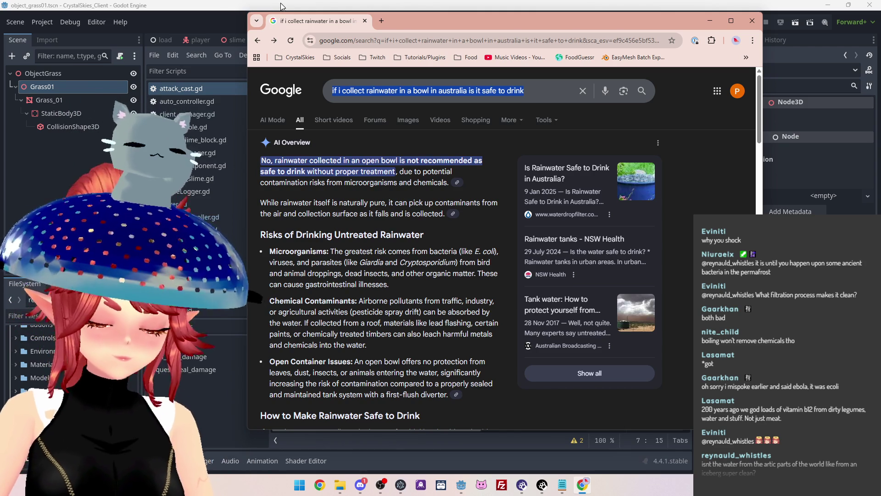
text(what chamicals have caused )
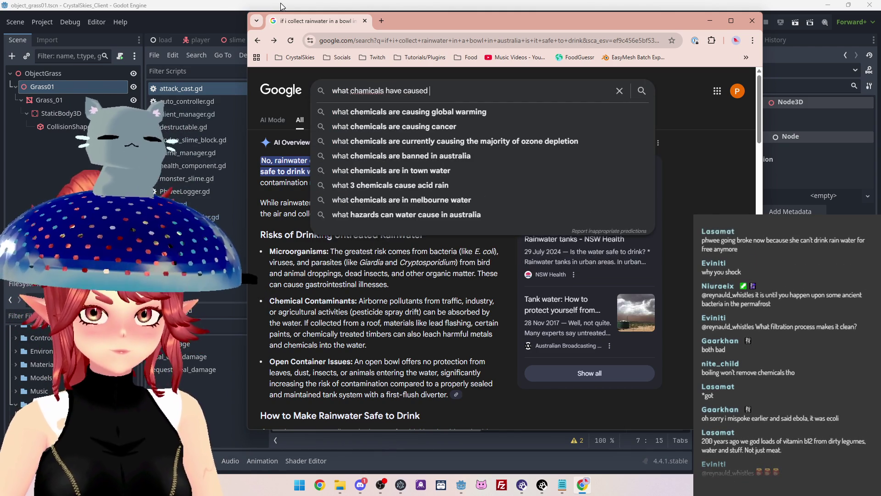
text(rain water to be)
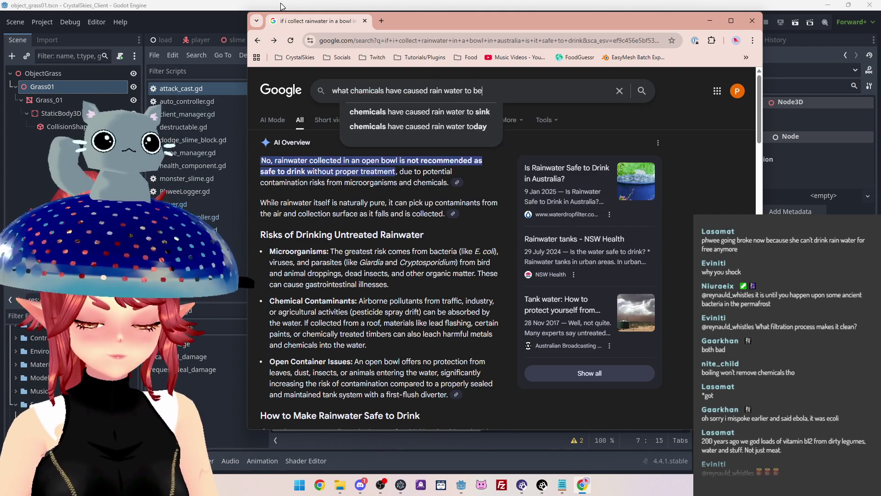
text( unsafe)
key(Return)
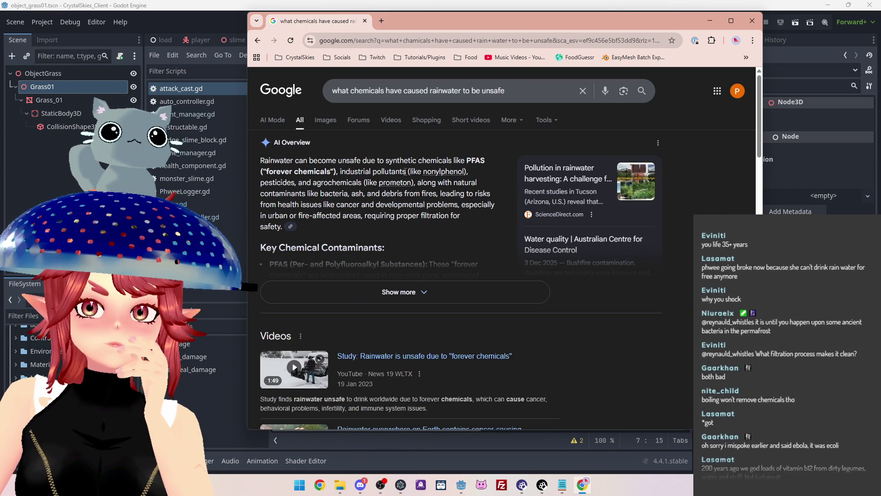
drag(333, 182, 360, 182)
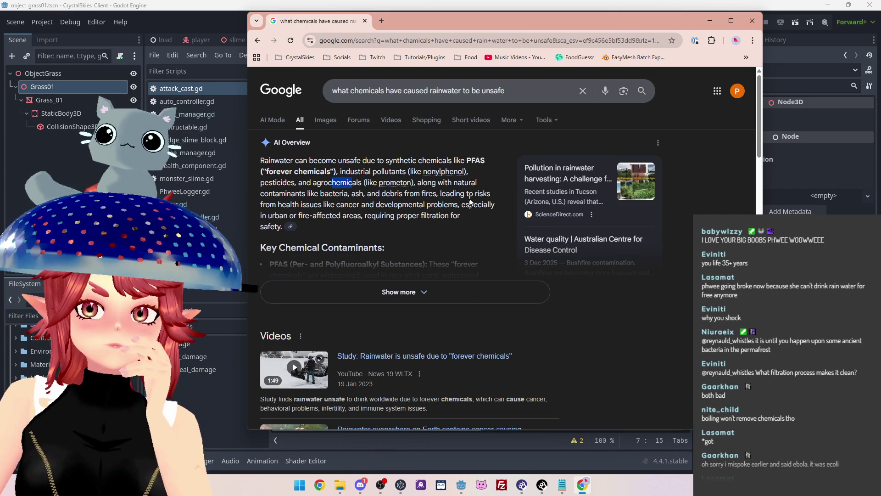
drag(304, 193, 459, 204)
click(449, 214)
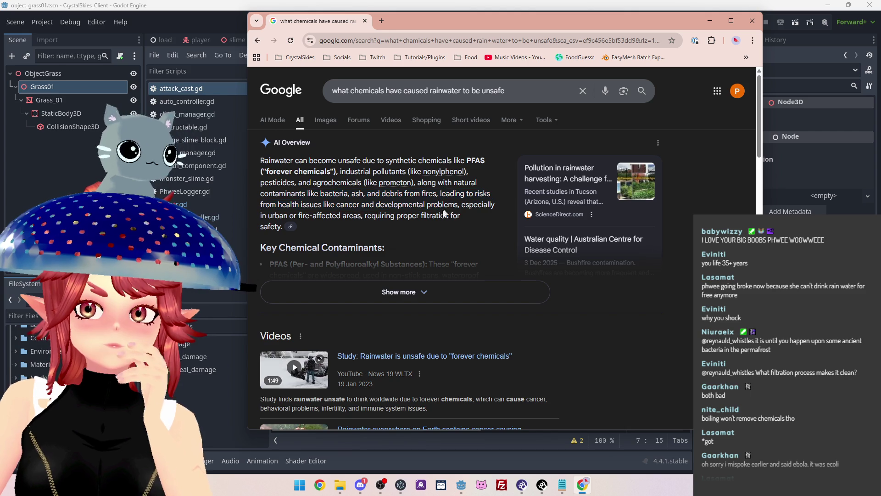
- Expand the AI Overview and highlight the Heavy Metals and PFAS health concern lines
click(473, 292)
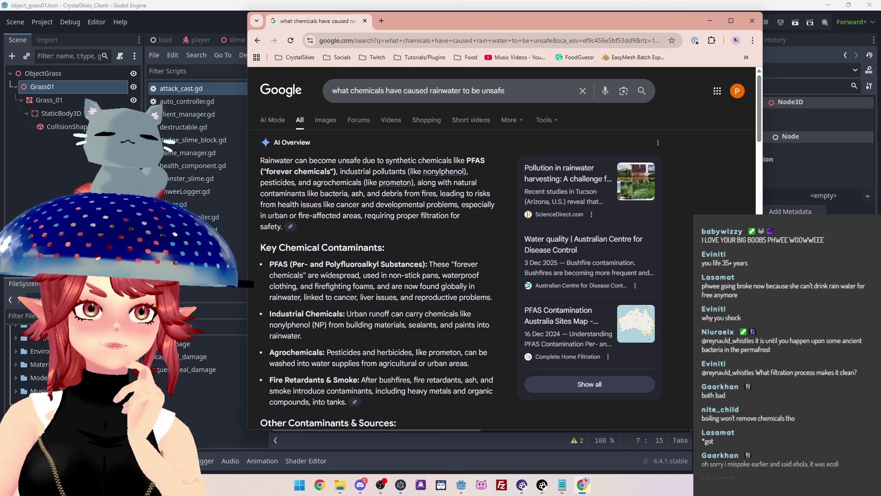
scroll(392, 264, down, 3)
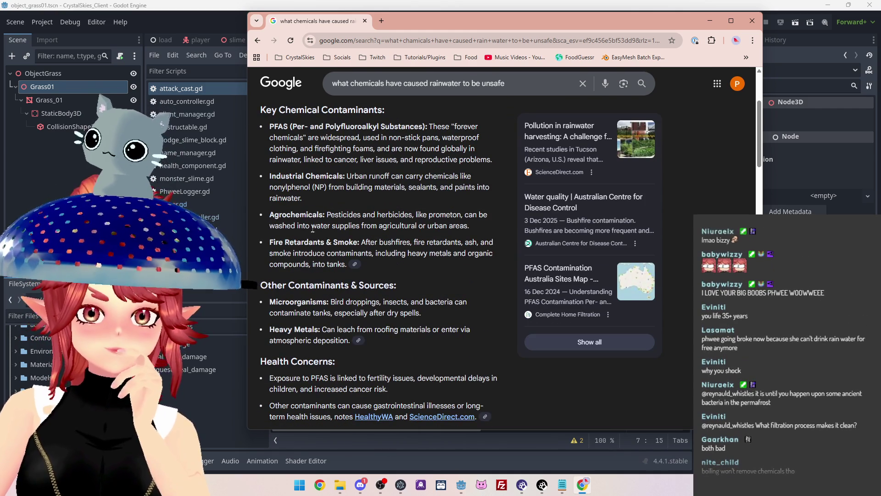
scroll(313, 225, down, 2)
drag(297, 210, 373, 212)
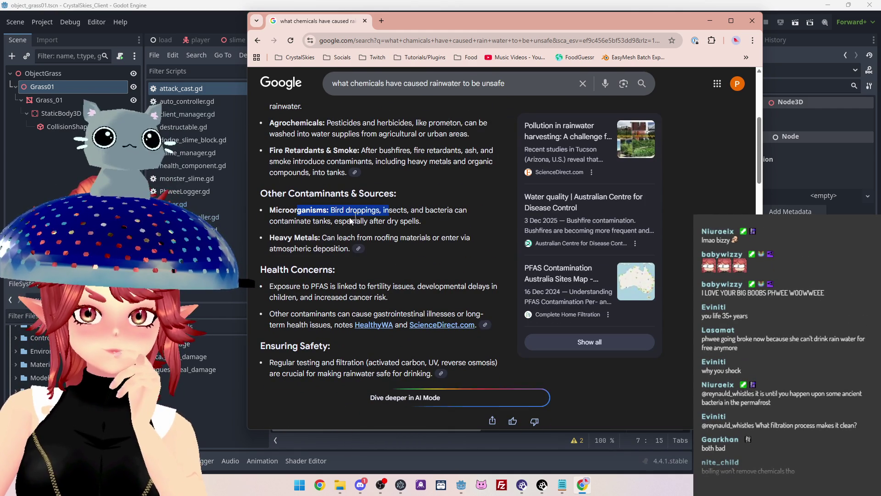
drag(301, 237, 389, 238)
drag(297, 287, 467, 289)
drag(294, 314, 430, 314)
scroll(435, 260, down, 2)
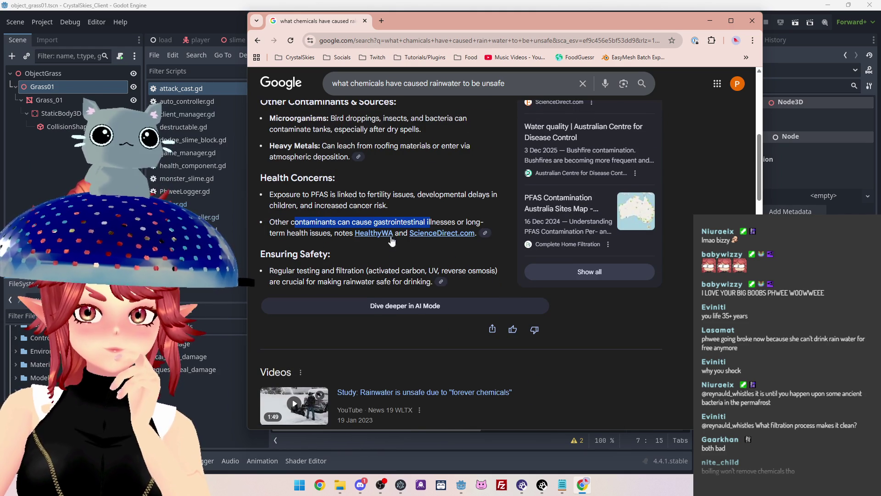
scroll(338, 240, down, 3)
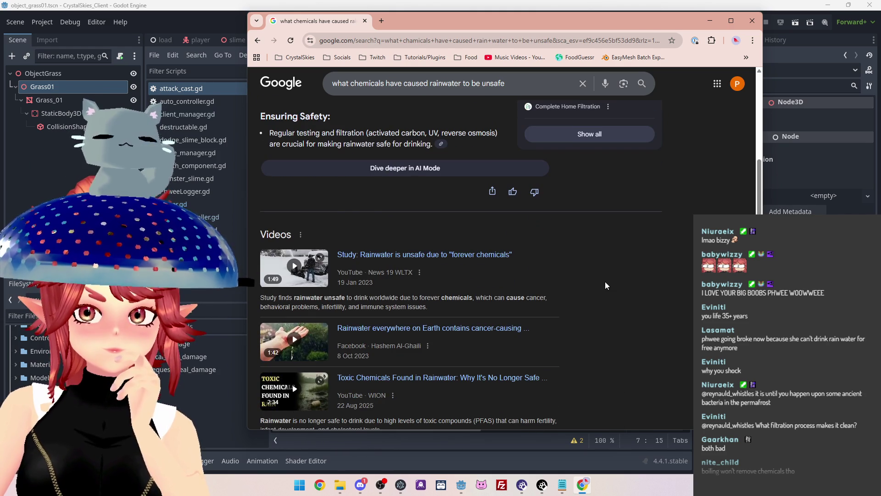
scroll(605, 282, down, 2)
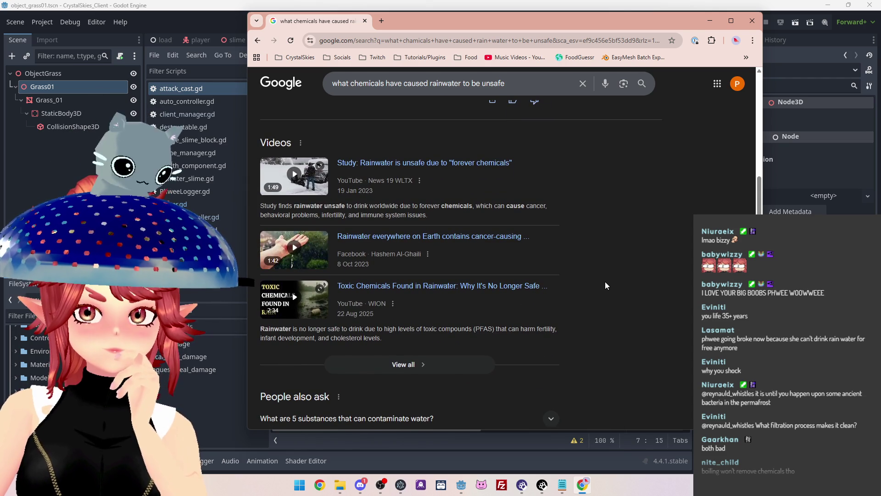
scroll(606, 282, down, 3)
scroll(605, 282, down, 4)
scroll(605, 282, down, 1)
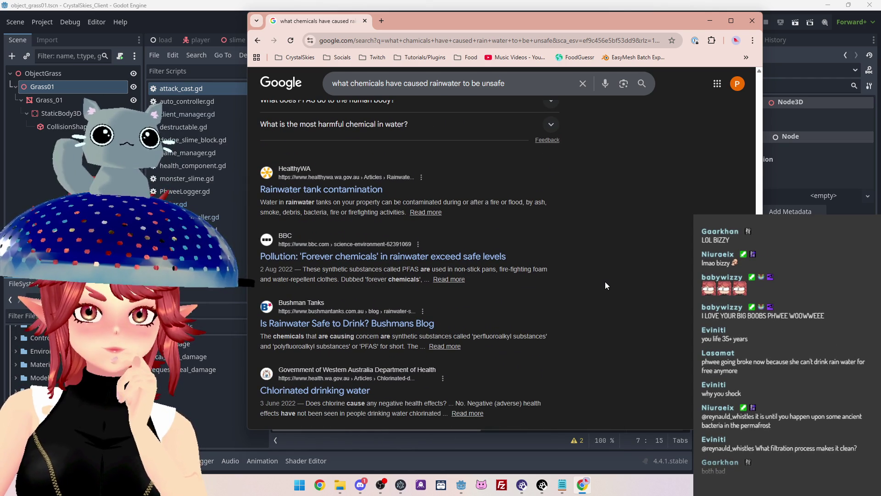
scroll(605, 286, down, 2)
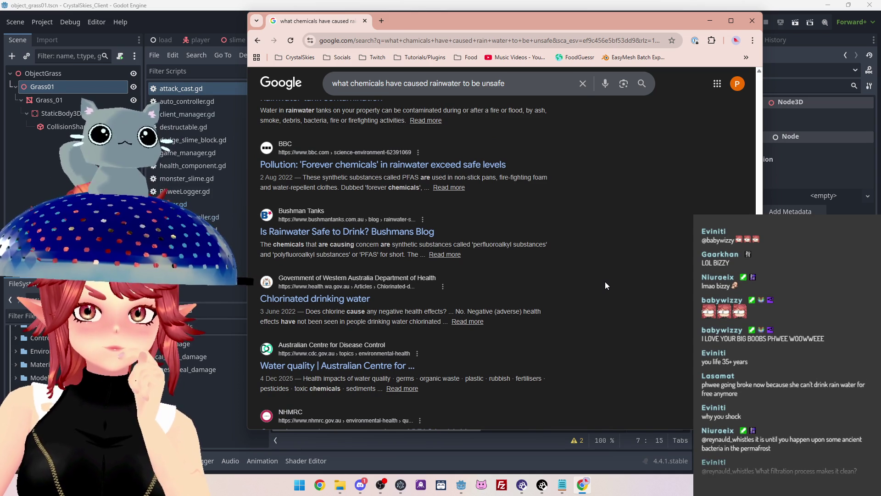
scroll(605, 285, down, 1)
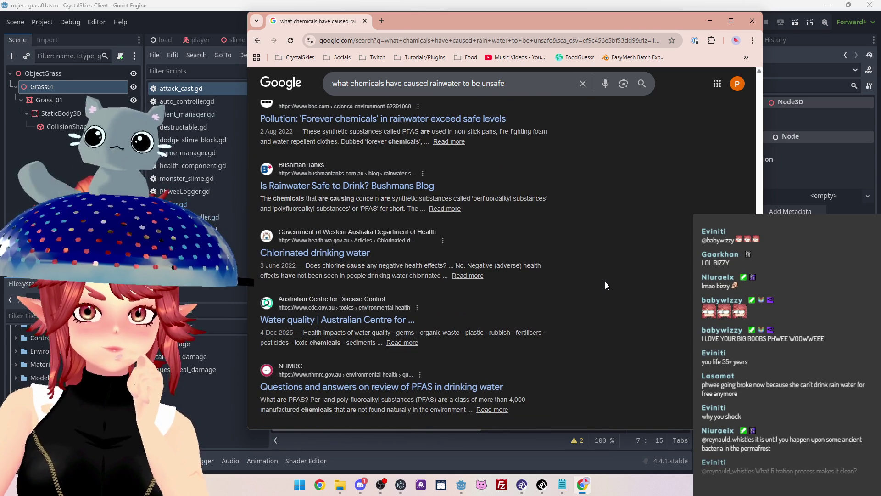
scroll(605, 286, down, 1)
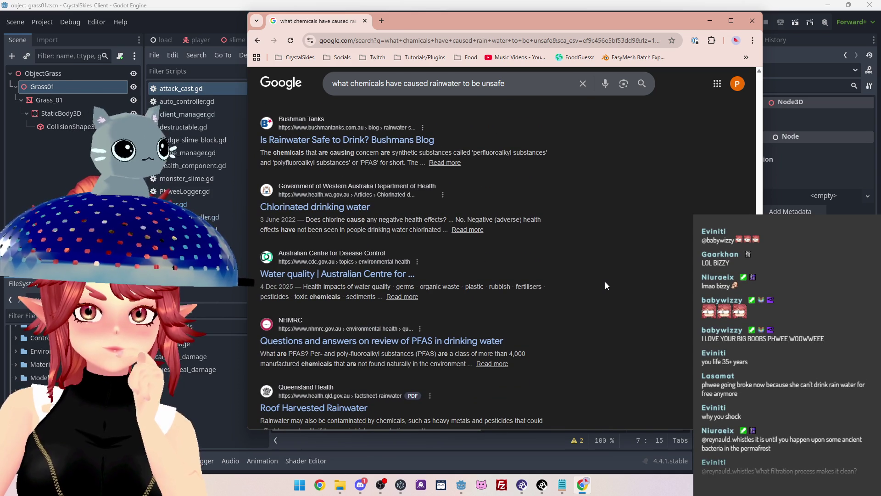
scroll(605, 286, down, 1)
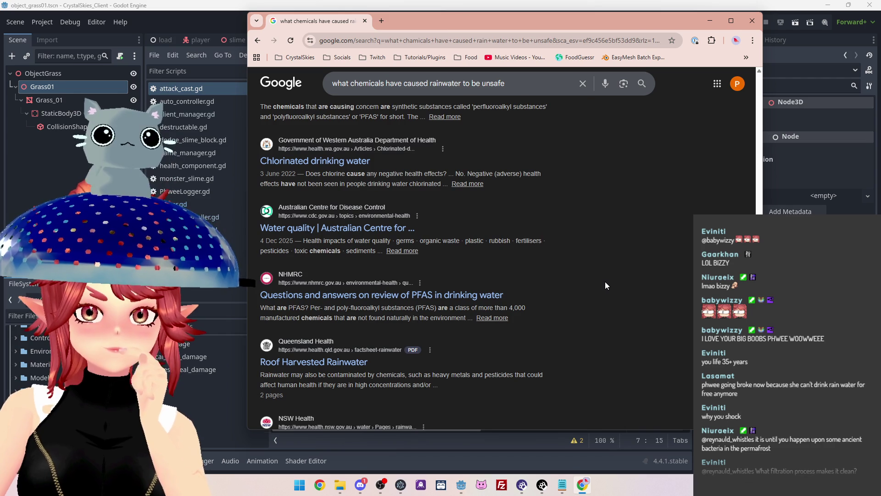
scroll(605, 285, down, 1)
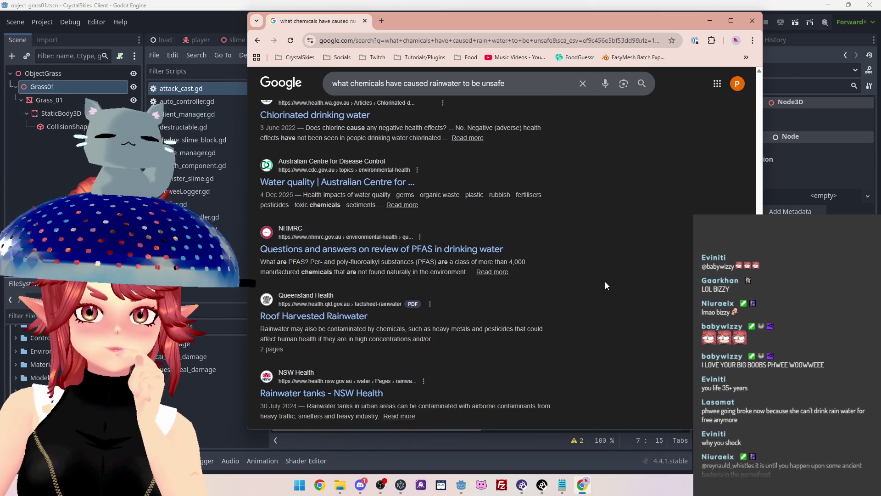
scroll(605, 285, down, 1)
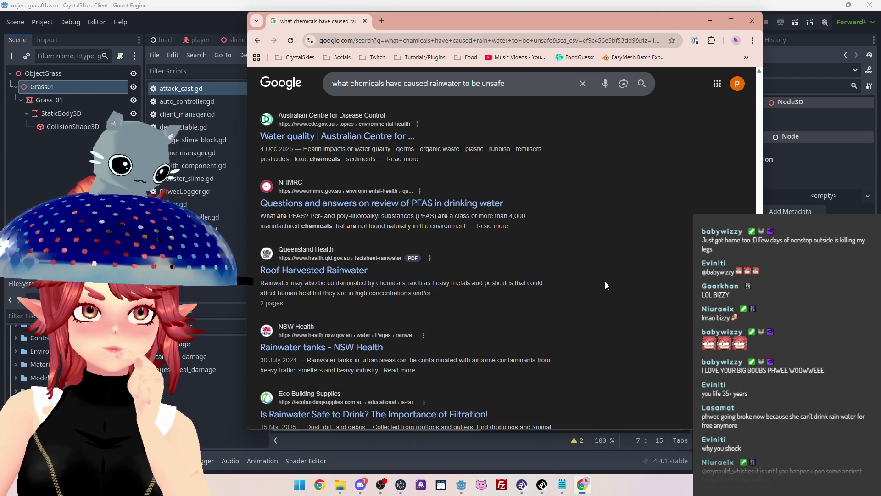
scroll(606, 286, down, 4)
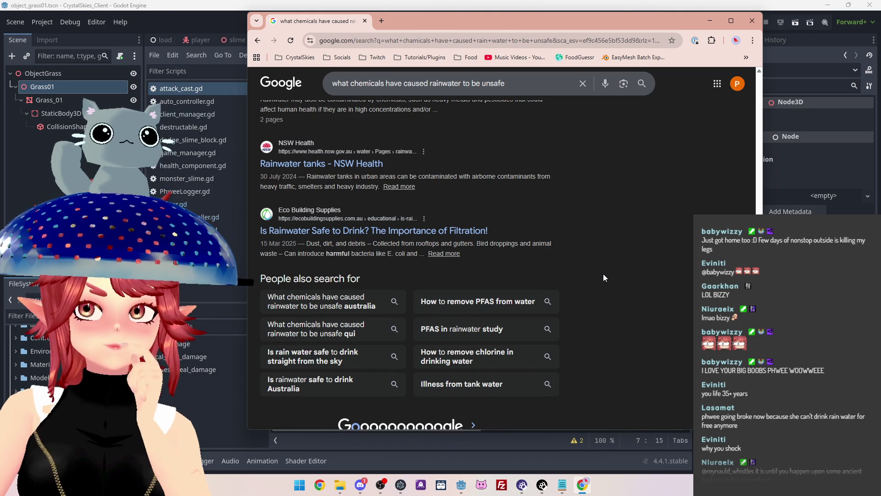
scroll(603, 273, up, 2)
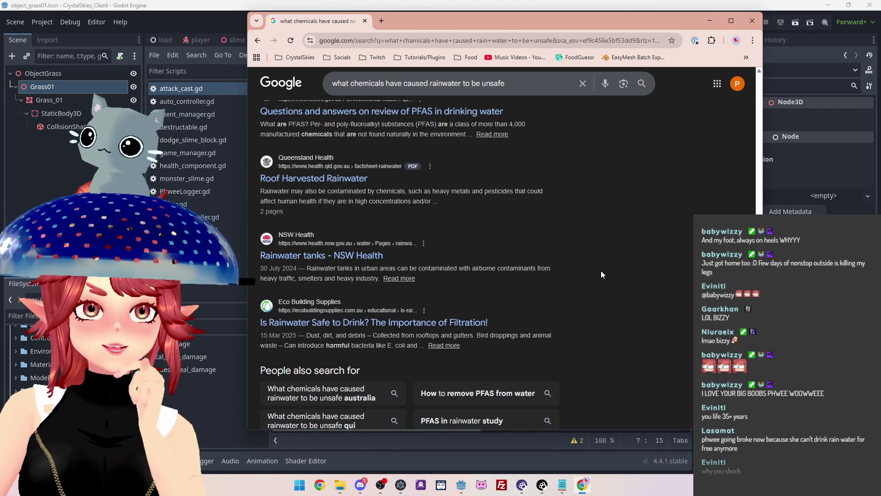
scroll(603, 274, down, 4)
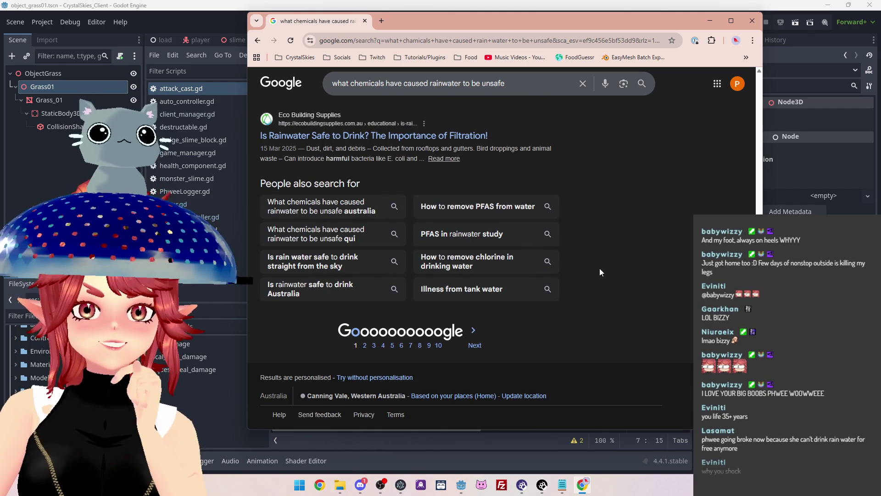
scroll(600, 272, up, 2)
scroll(599, 271, up, 10)
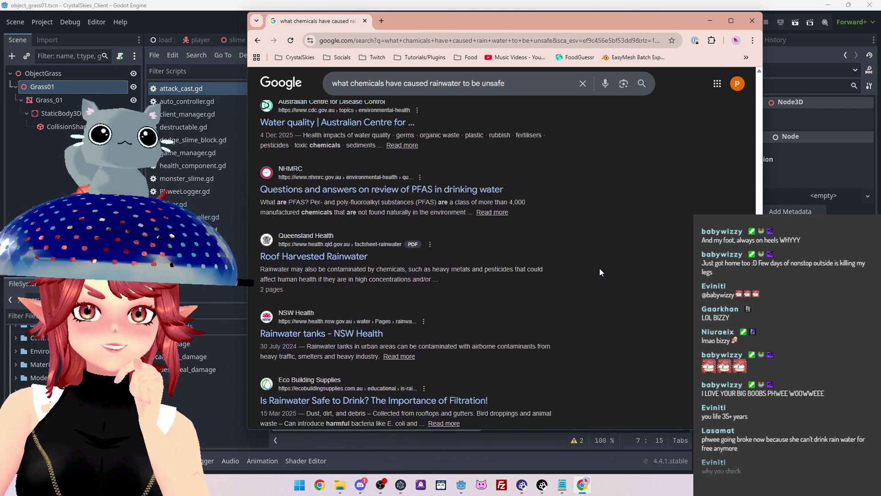
scroll(599, 271, up, 15)
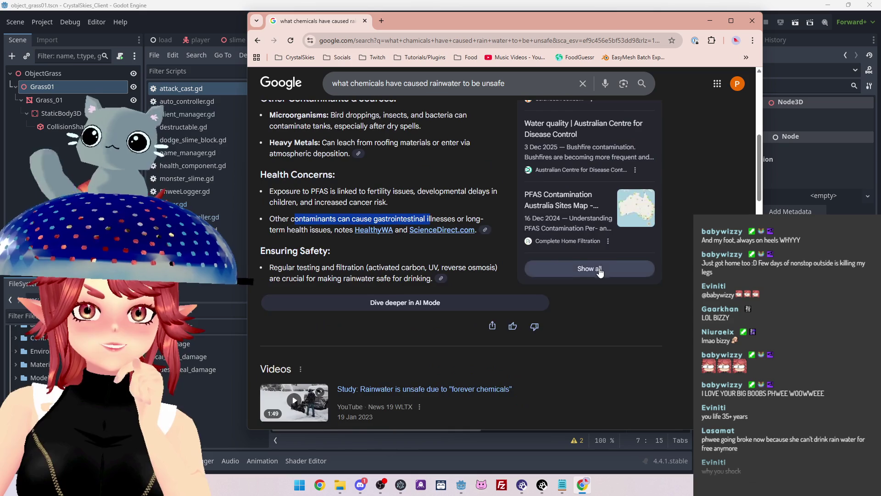
scroll(571, 283, down, 12)
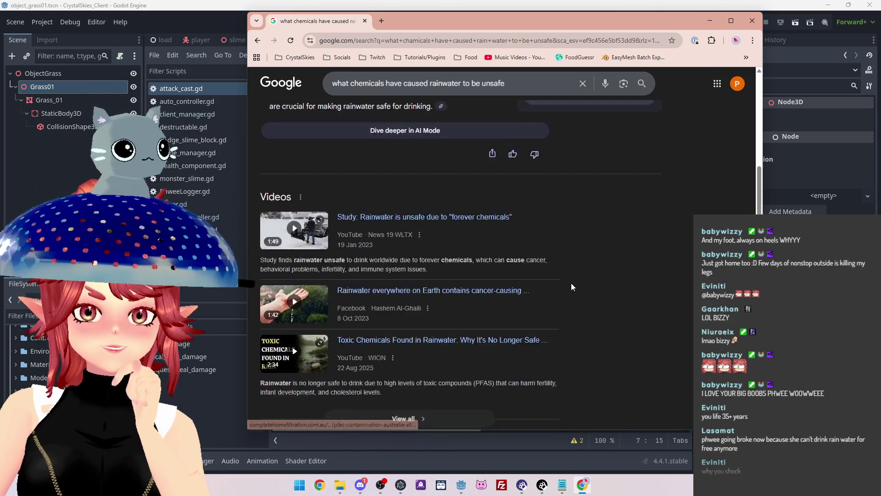
scroll(571, 282, down, 2)
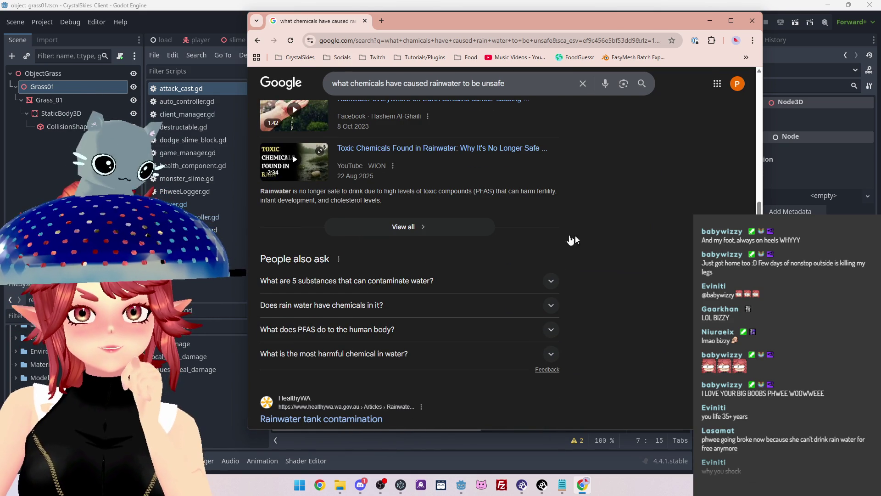
scroll(564, 235, down, 2)
scroll(596, 258, down, 1)
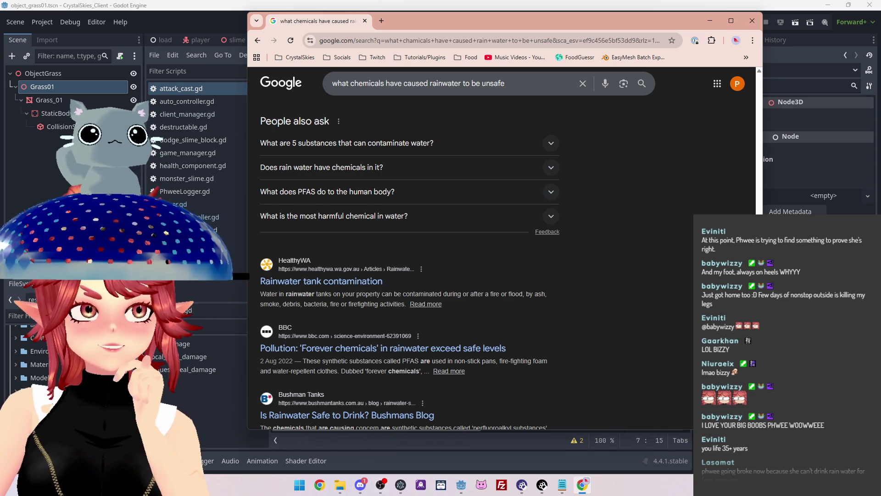
key(alt+Tab)
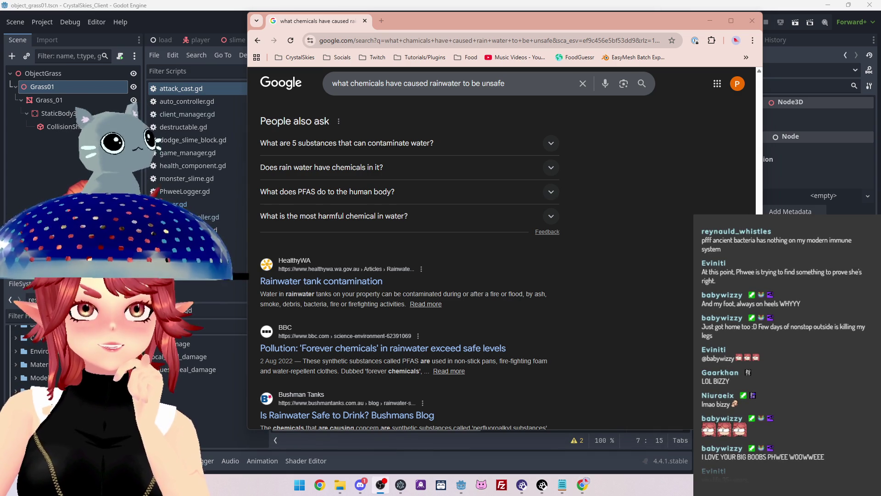
key(alt+Tab)
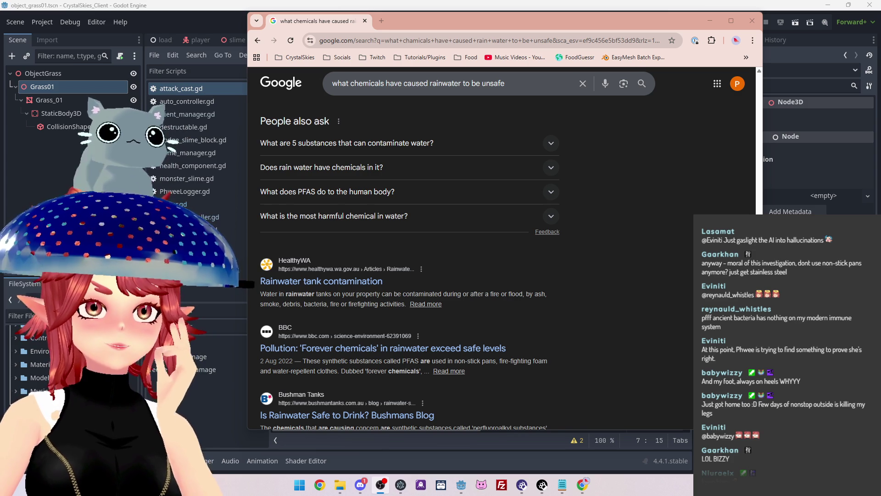
scroll(481, 230, down, 2)
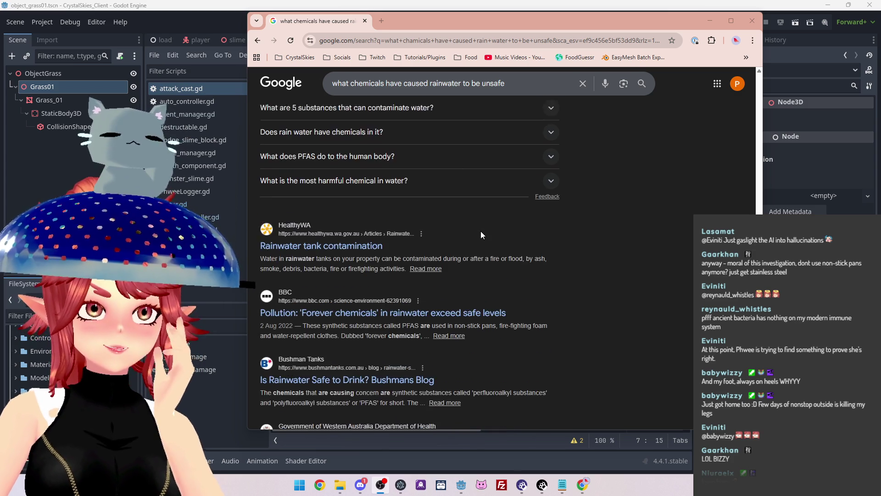
scroll(480, 234, down, 3)
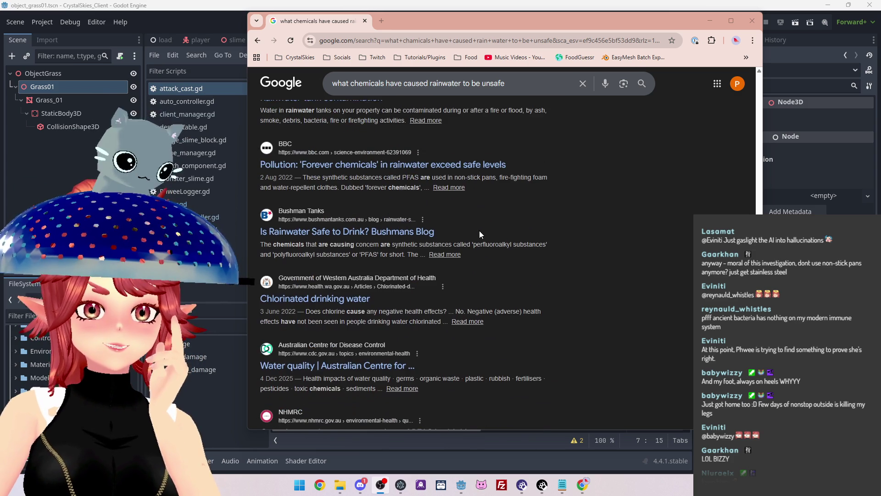
scroll(478, 230, down, 2)
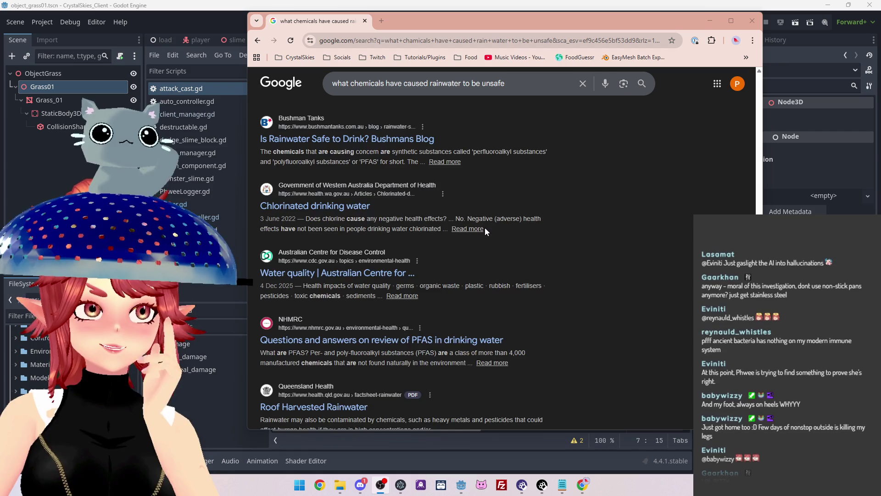
scroll(483, 231, down, 2)
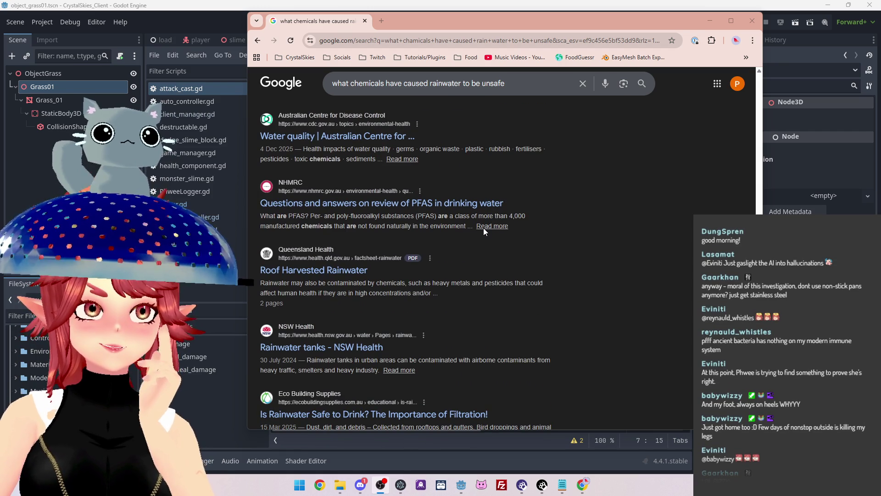
scroll(484, 229, down, 3)
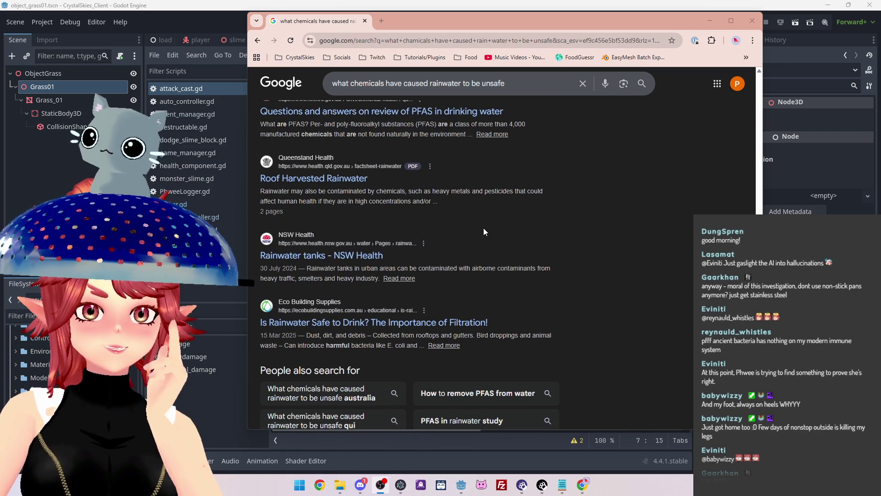
scroll(484, 231, down, 1)
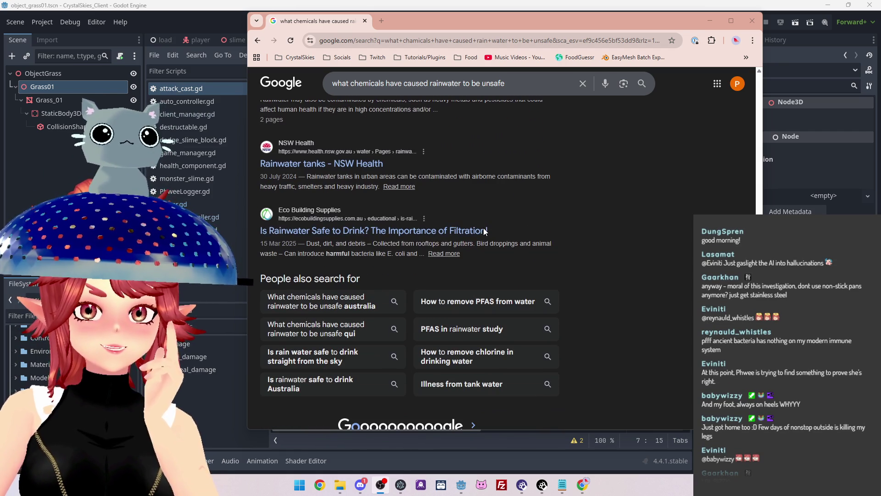
scroll(483, 231, down, 2)
scroll(481, 231, up, 15)
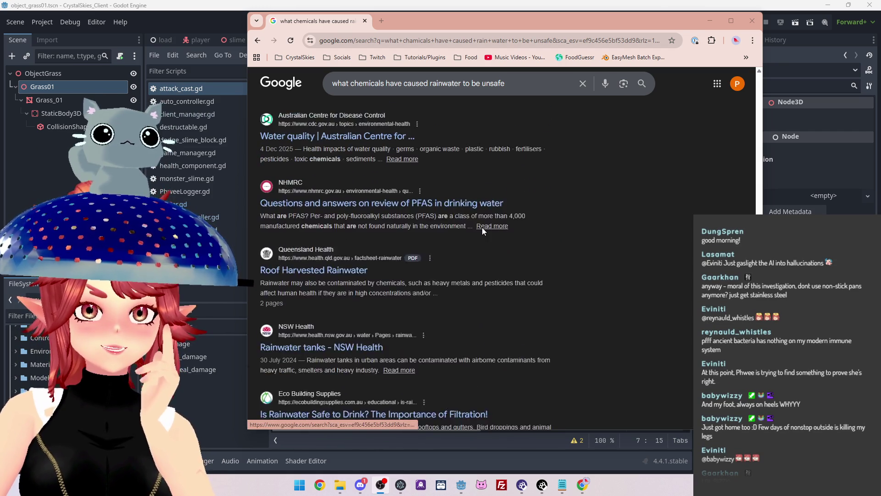
scroll(481, 228, up, 8)
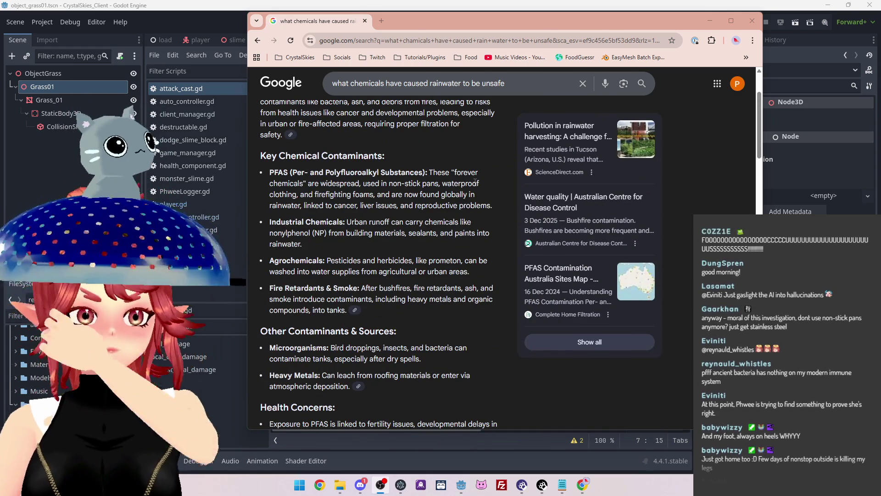
triple_click(526, 85)
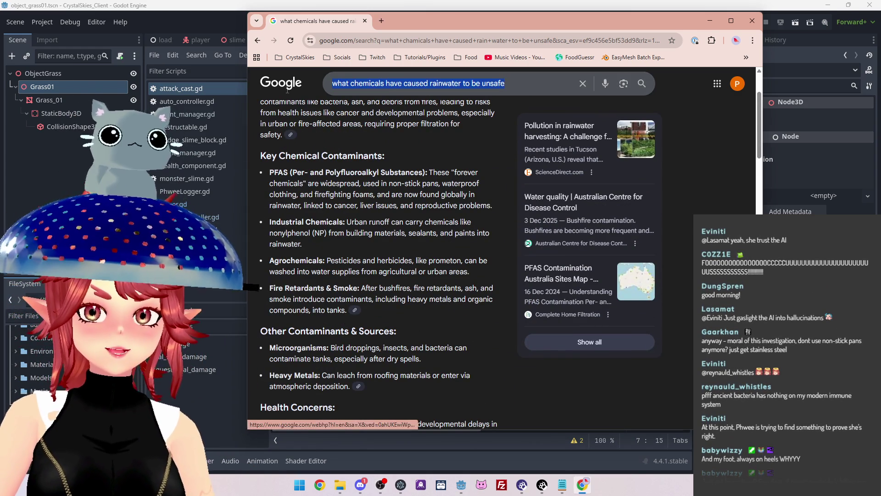
text(why is tap water in australia )
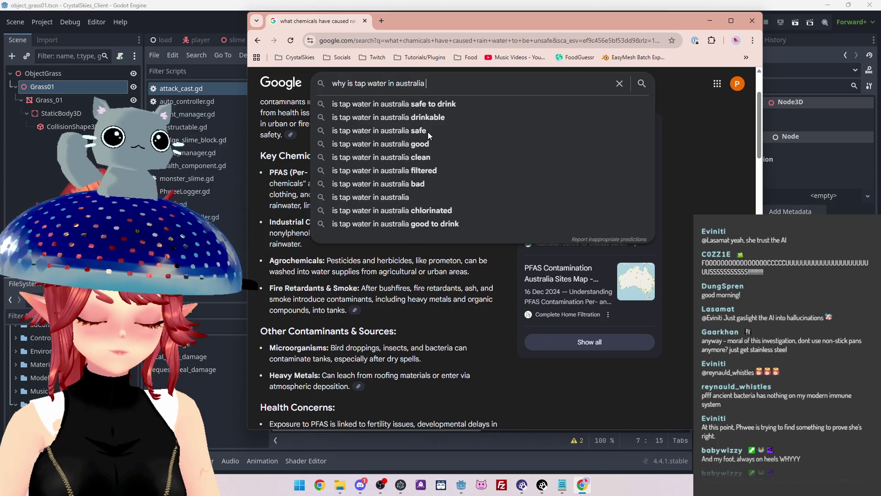
text(safe to drink)
key(Return)
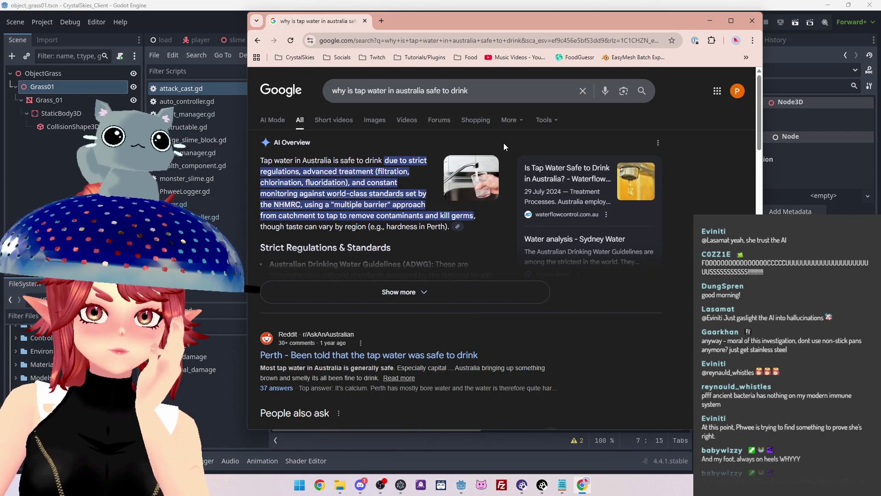
click(487, 295)
scroll(512, 260, down, 2)
scroll(512, 261, up, 2)
drag(653, 19, 669, 17)
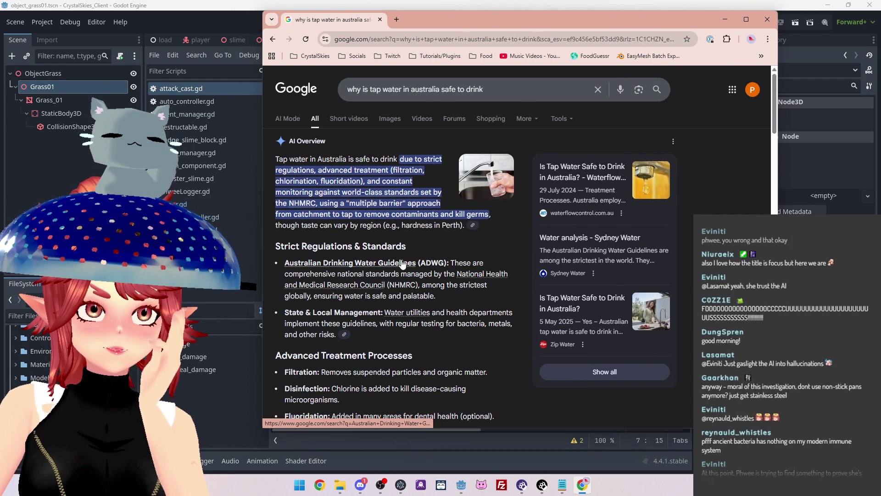
scroll(490, 315, down, 1)
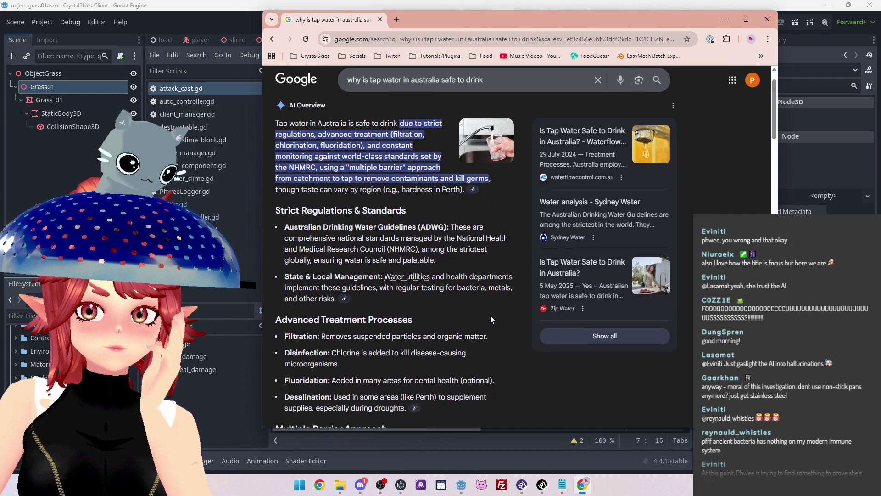
scroll(463, 274, down, 1)
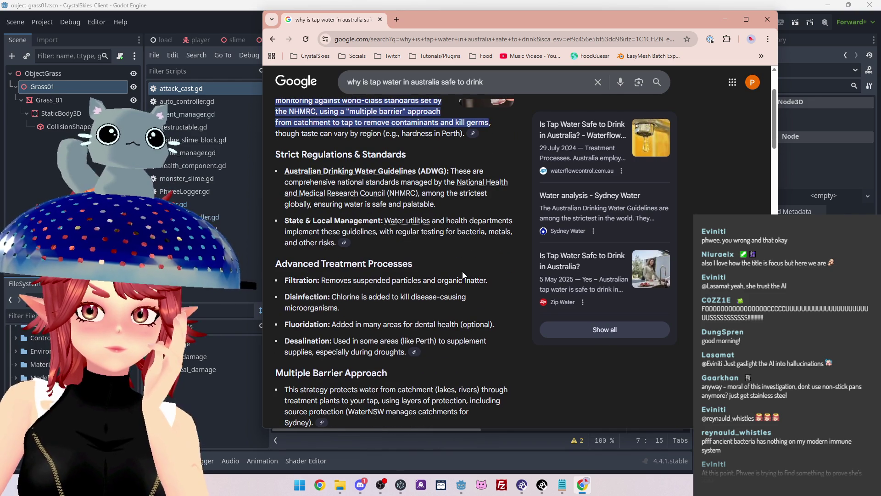
scroll(463, 275, down, 1)
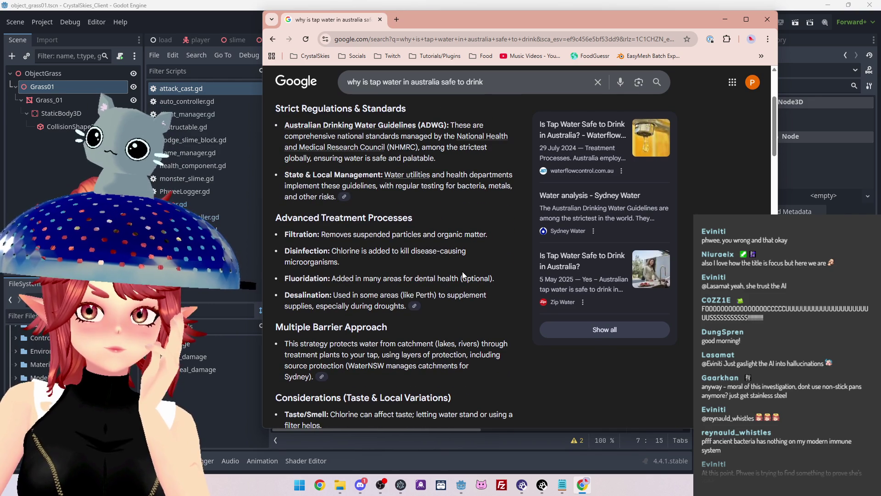
scroll(463, 274, down, 1)
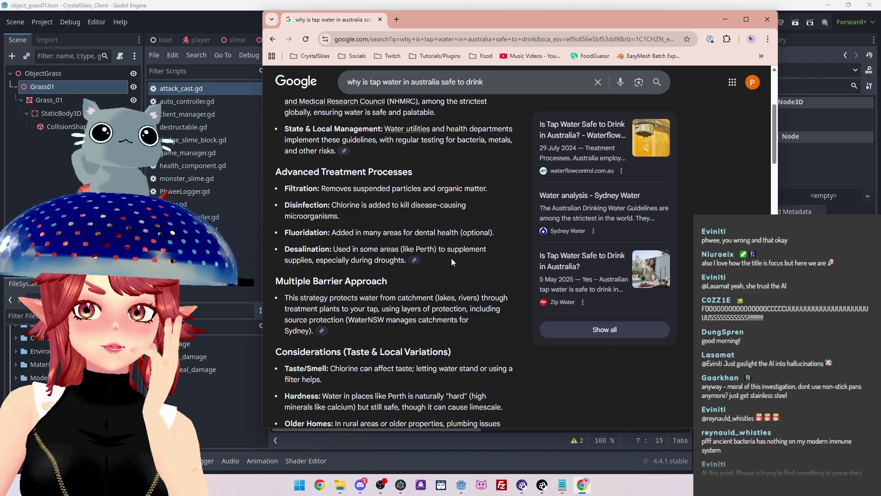
scroll(451, 258, down, 1)
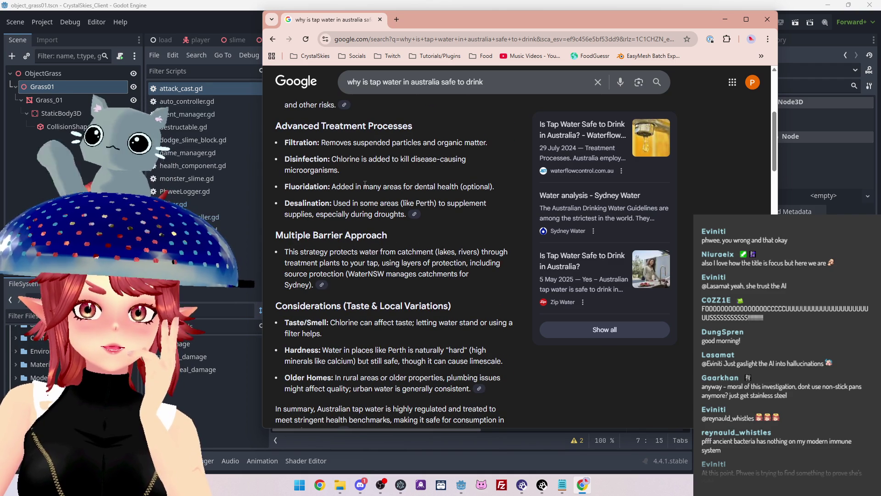
key(alt+Tab)
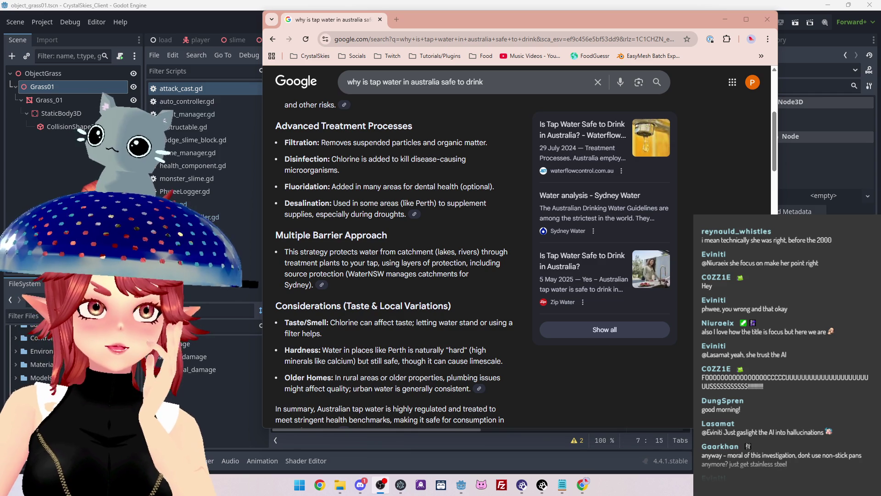
scroll(447, 213, down, 3)
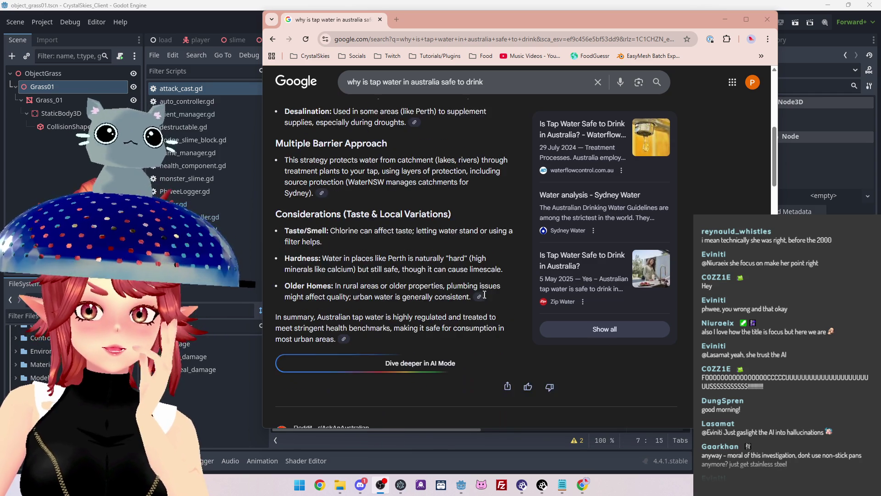
drag(330, 185, 462, 185)
drag(323, 212, 469, 212)
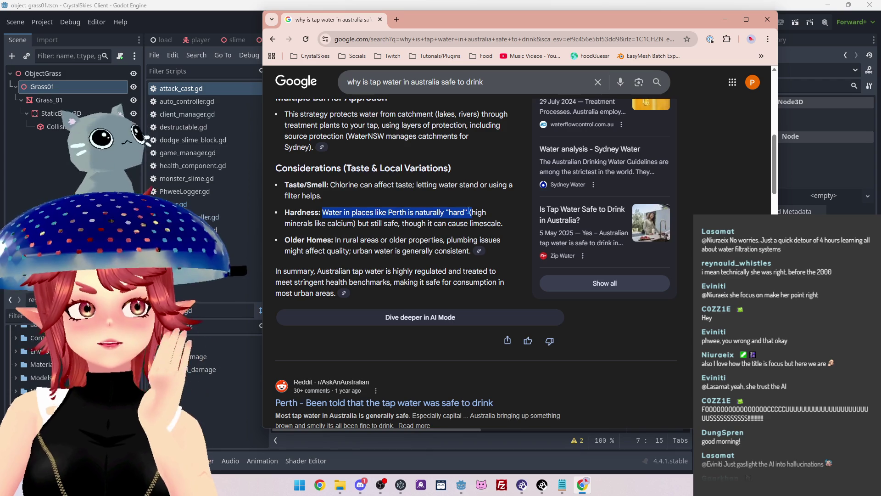
drag(343, 223, 447, 224)
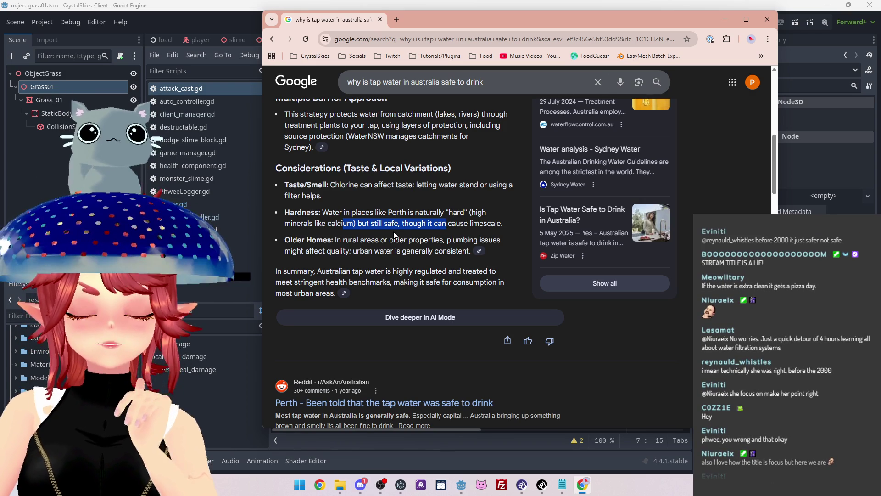
drag(336, 240, 446, 242)
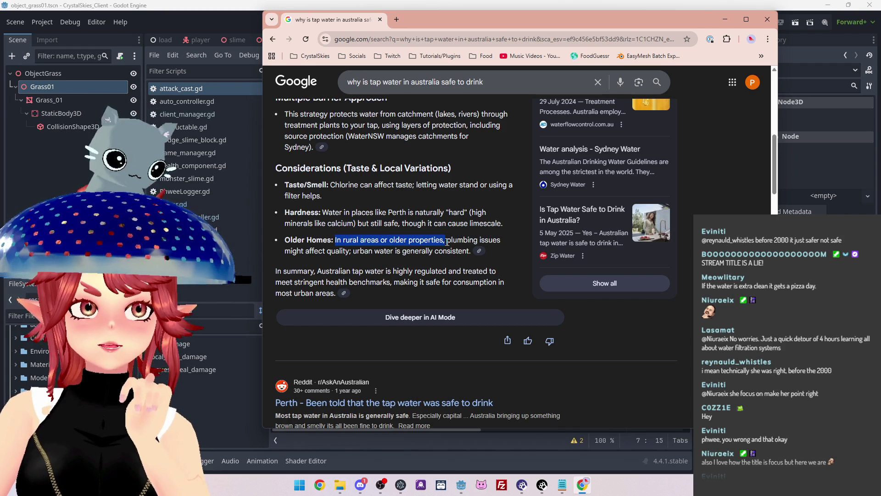
click(449, 242)
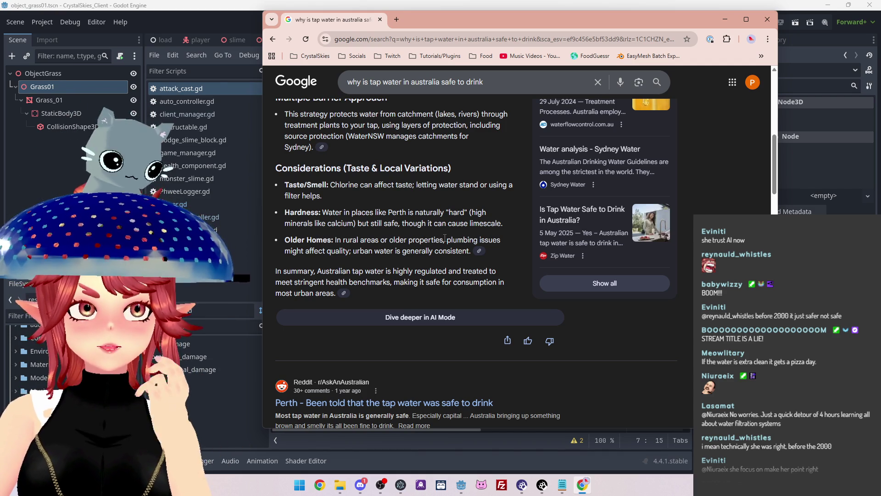
scroll(444, 239, down, 2)
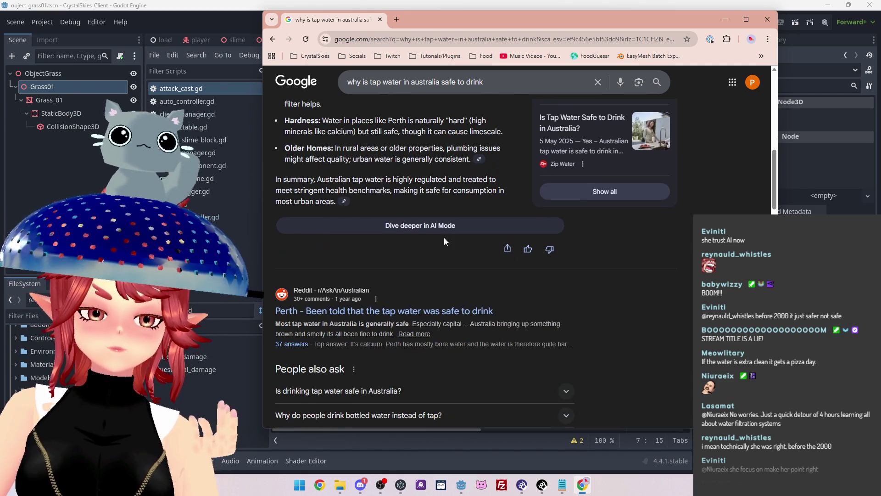
scroll(444, 238, up, 1)
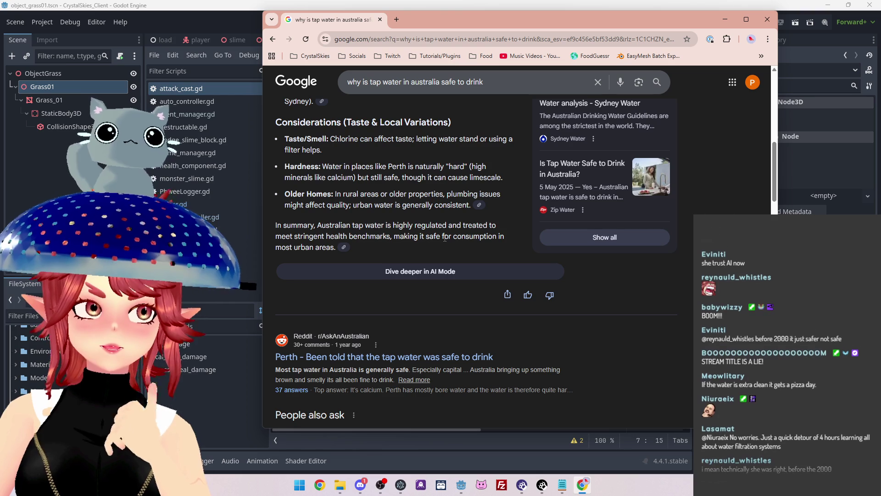
scroll(445, 238, down, 3)
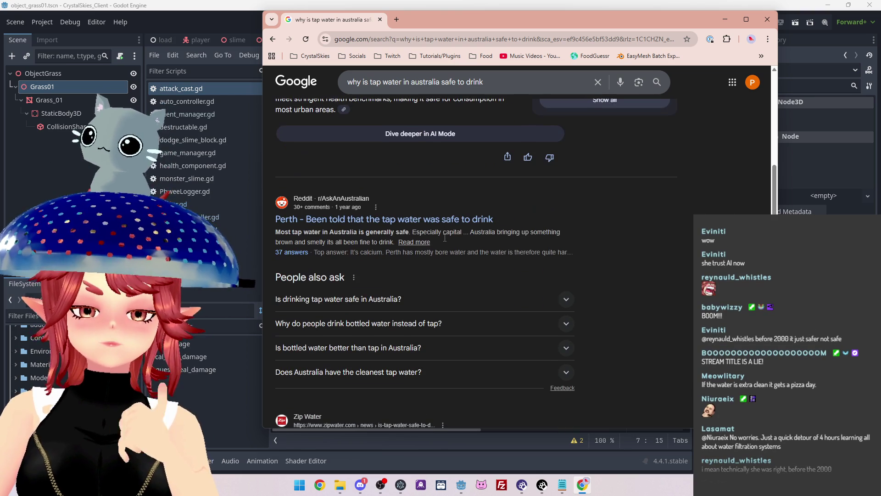
scroll(444, 237, down, 1)
scroll(444, 237, down, 1)
scroll(444, 238, up, 1)
scroll(444, 238, down, 2)
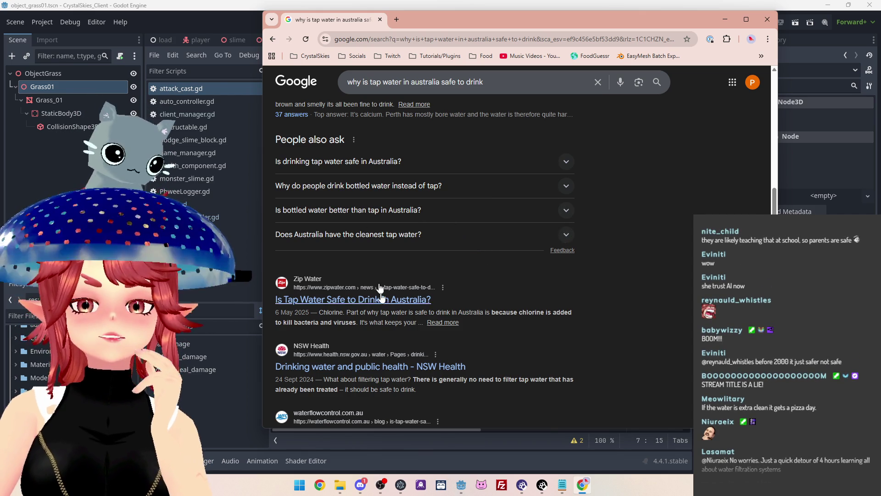
mouse_move(458, 311)
mouse_down()
mouse_move(524, 312)
mouse_move(422, 312)
mouse_up()
click(554, 313)
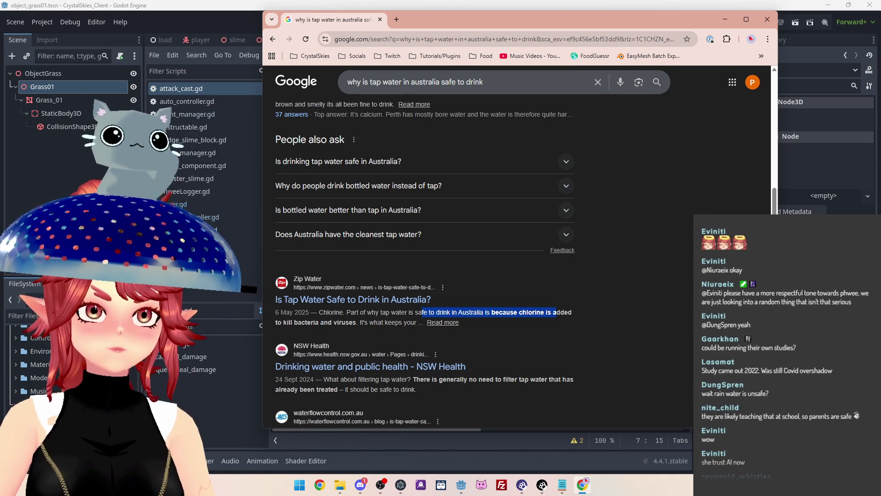
key(alt+Tab)
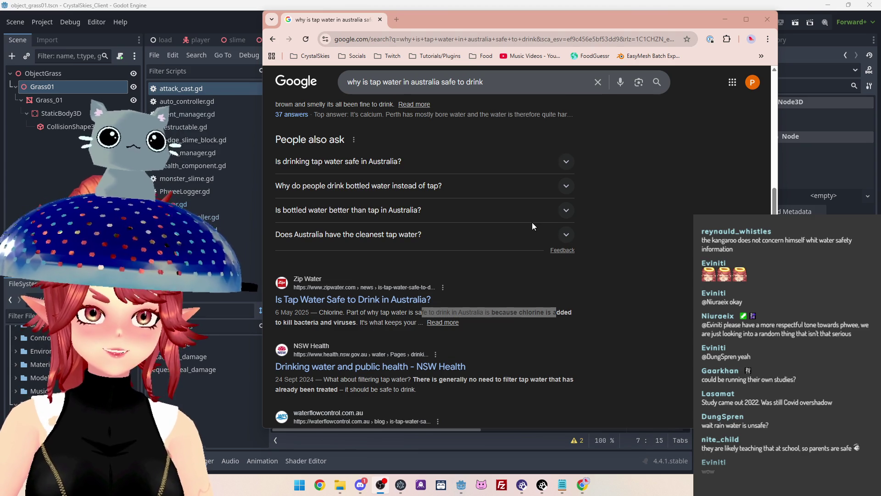
scroll(533, 223, down, 1)
scroll(532, 223, down, 1)
drag(346, 221, 552, 220)
scroll(552, 242, down, 1)
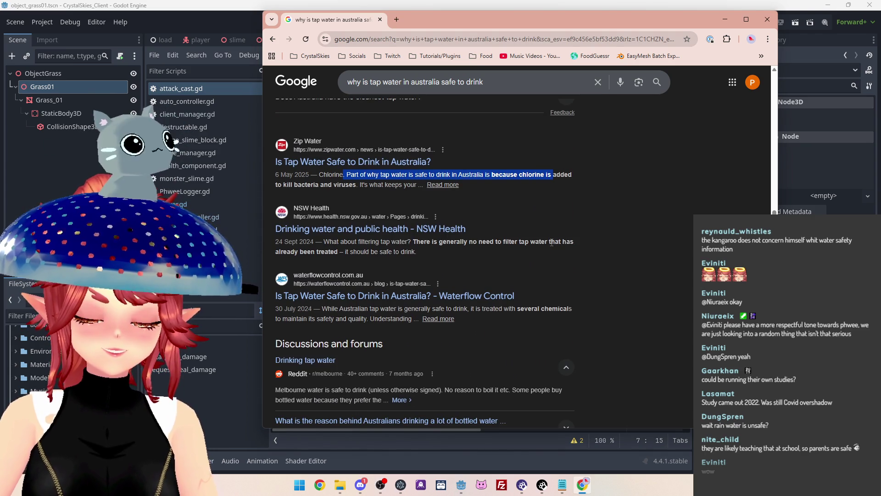
scroll(552, 242, down, 1)
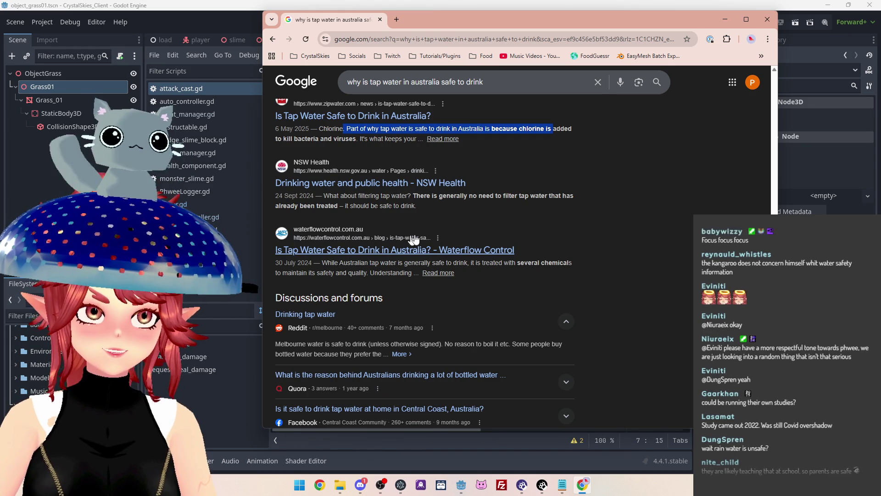
drag(360, 198, 491, 198)
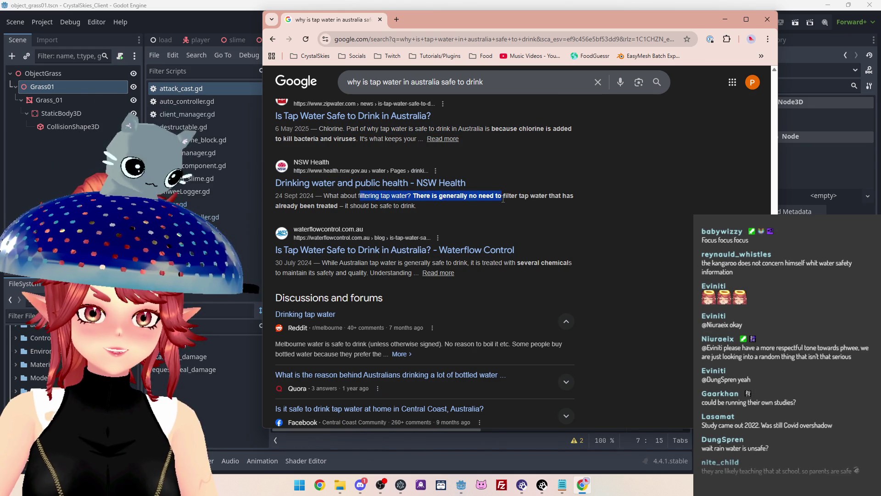
scroll(503, 202, down, 1)
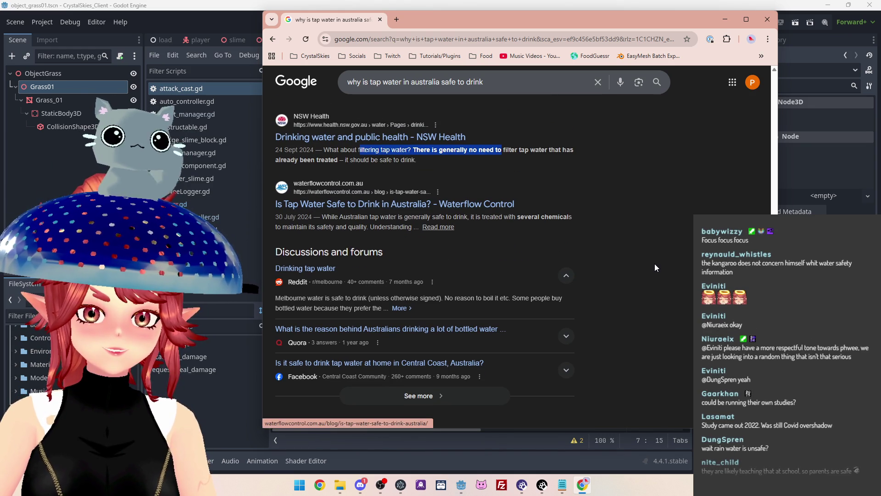
scroll(491, 305, up, 5)
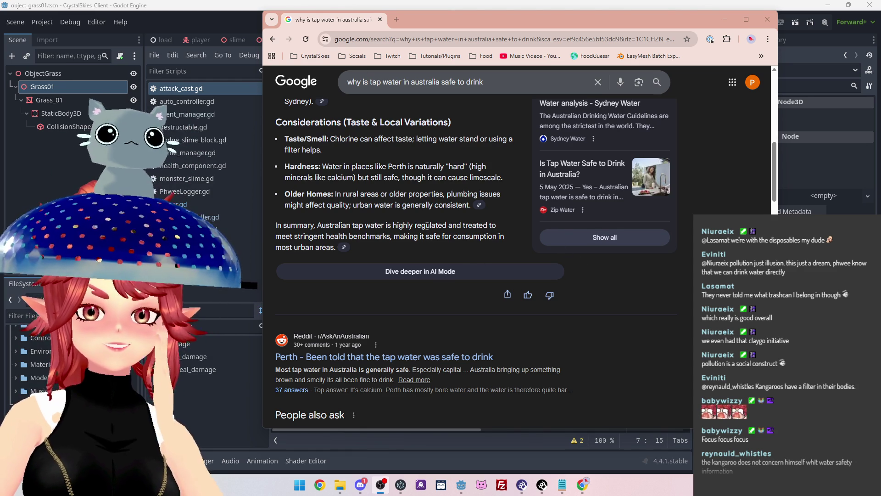
scroll(426, 226, down, 1)
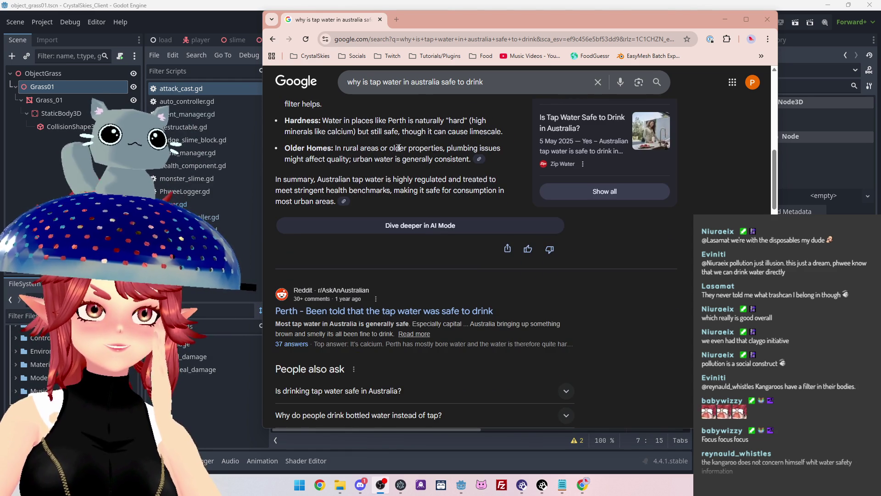
scroll(507, 207, down, 1)
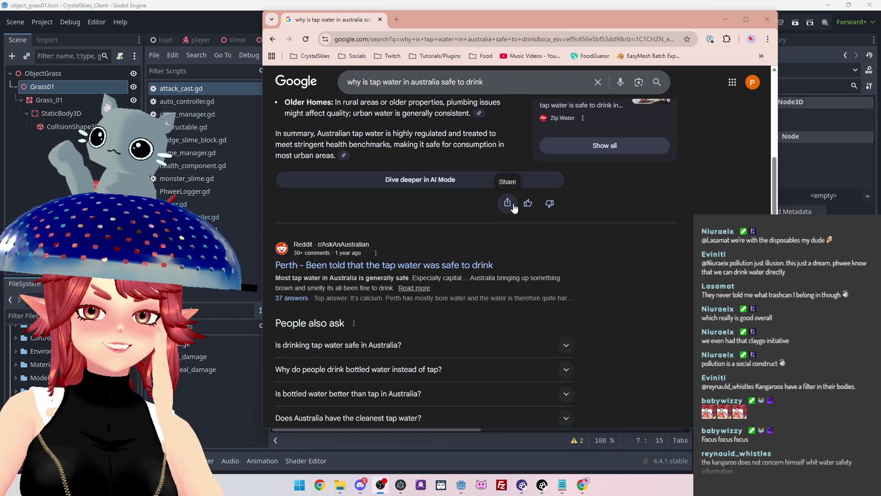
scroll(436, 135, up, 1)
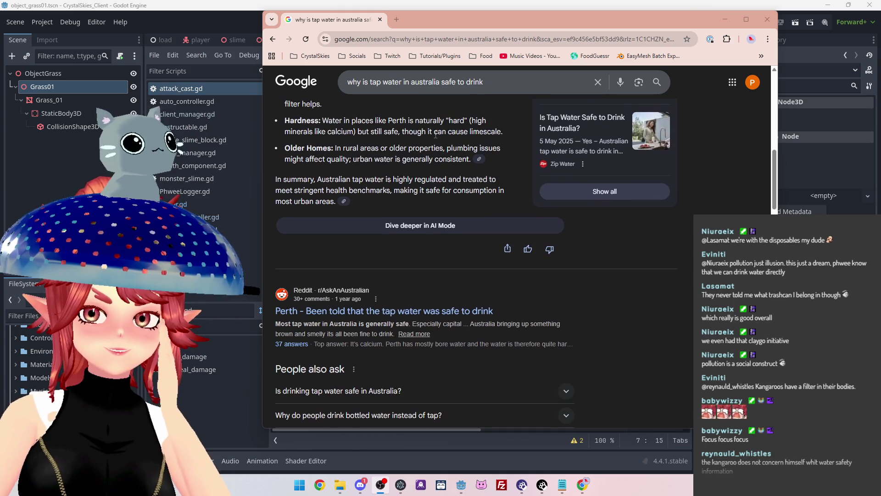
scroll(435, 135, down, 6)
scroll(435, 135, down, 1)
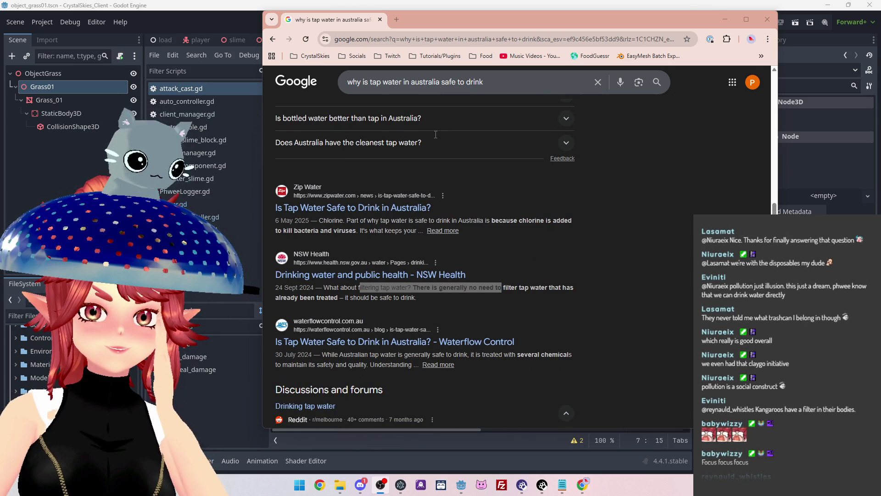
scroll(436, 135, down, 2)
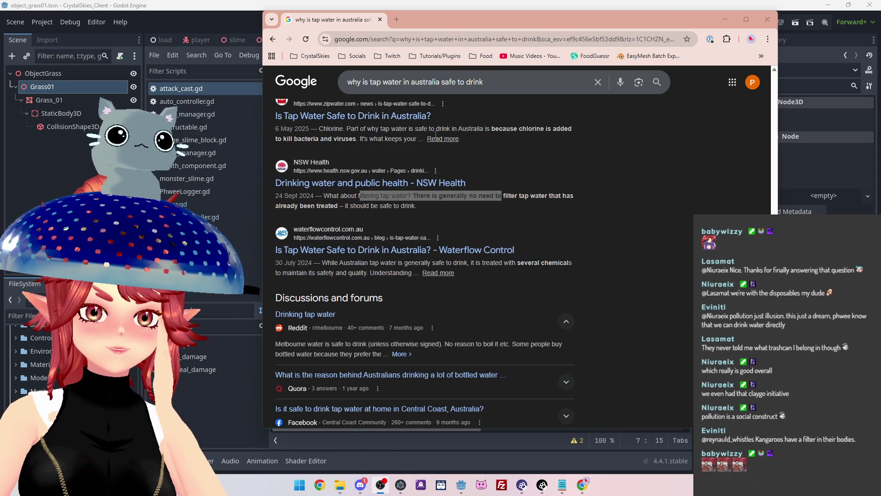
scroll(436, 134, up, 15)
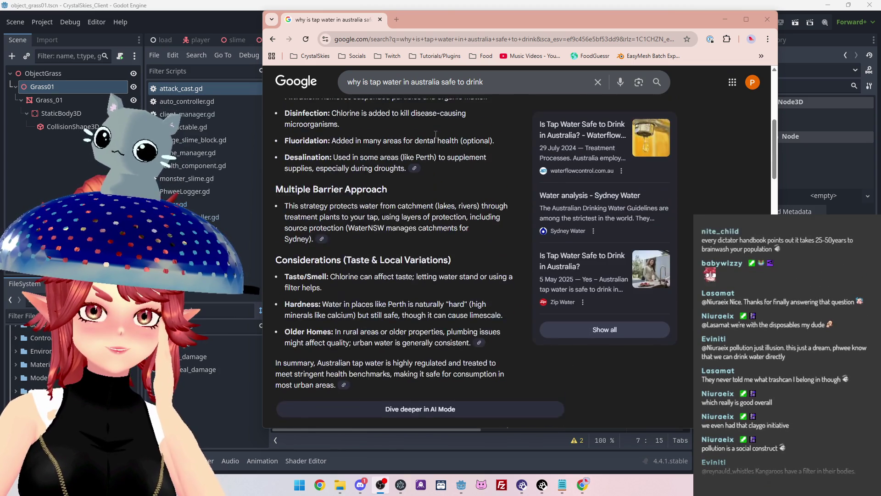
scroll(435, 134, down, 10)
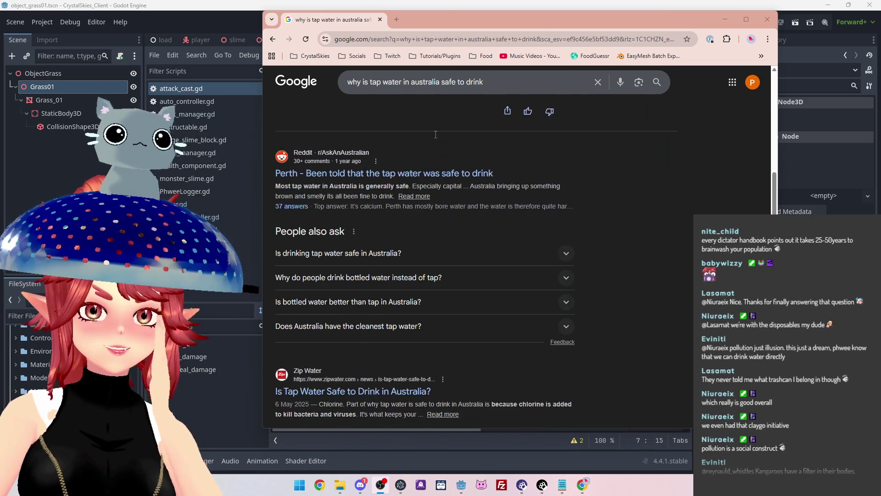
scroll(435, 134, down, 3)
scroll(436, 134, down, 3)
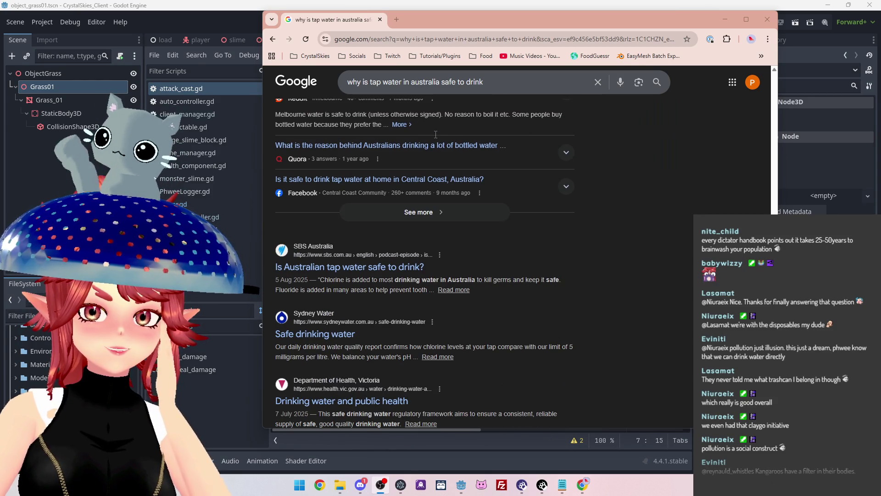
scroll(436, 134, down, 1)
scroll(436, 134, down, 1)
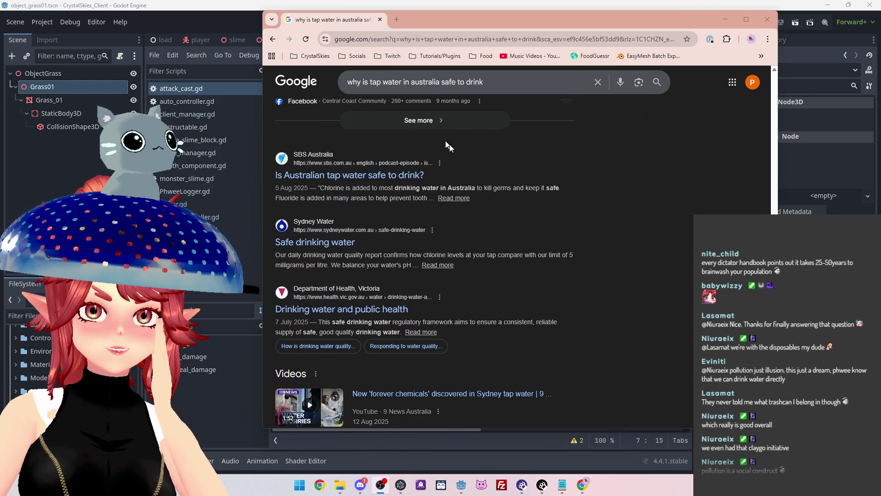
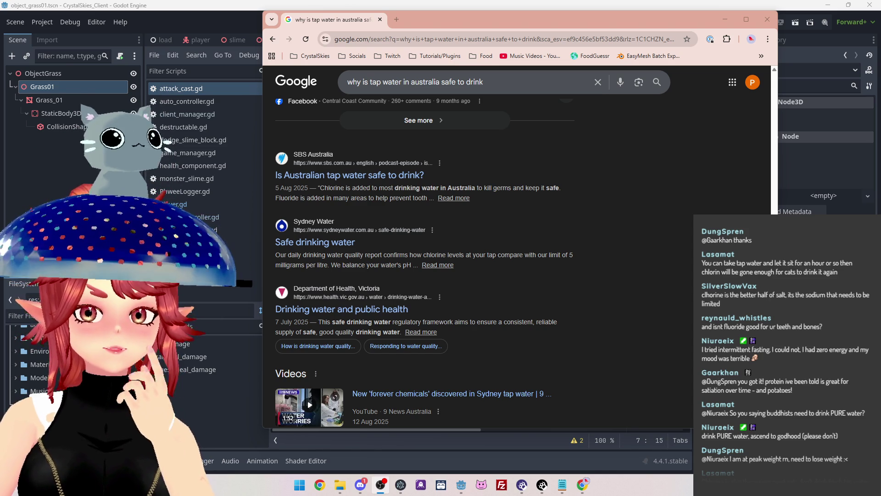
- Open the SBS article 'Is Australian tap water safe to drink?' from the Google results
scroll(518, 200, up, 15)
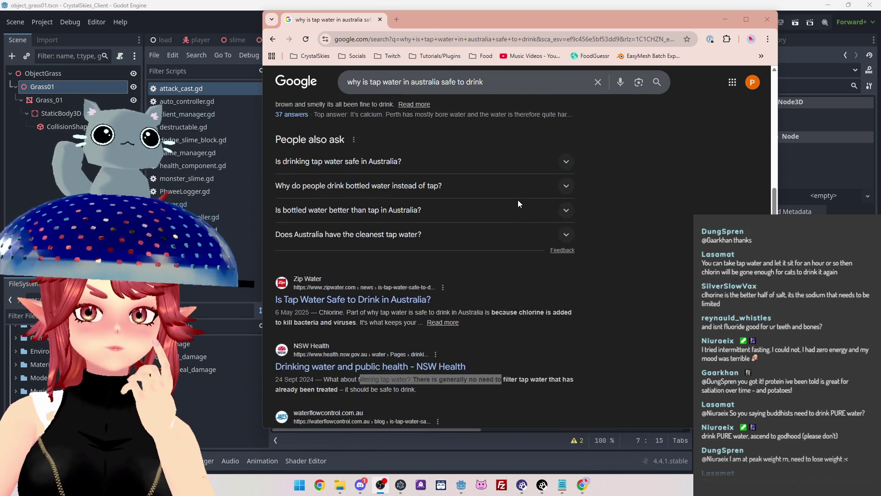
scroll(524, 202, up, 8)
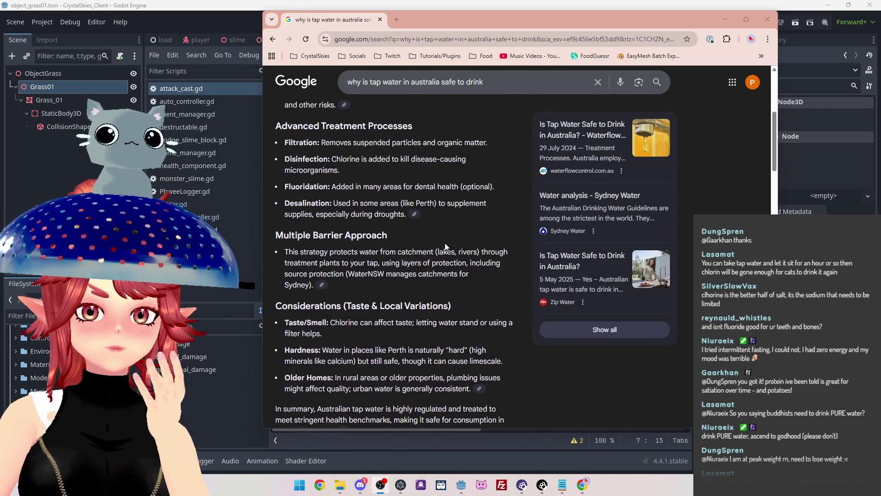
scroll(344, 197, down, 12)
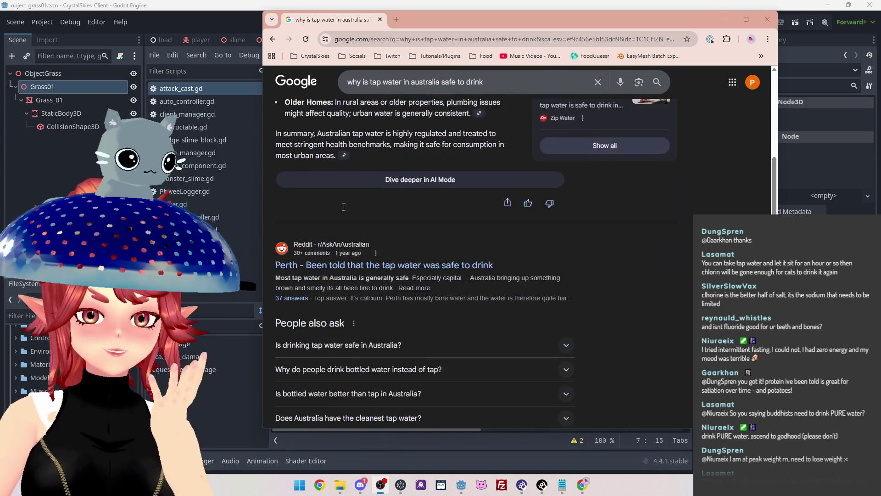
scroll(343, 207, down, 3)
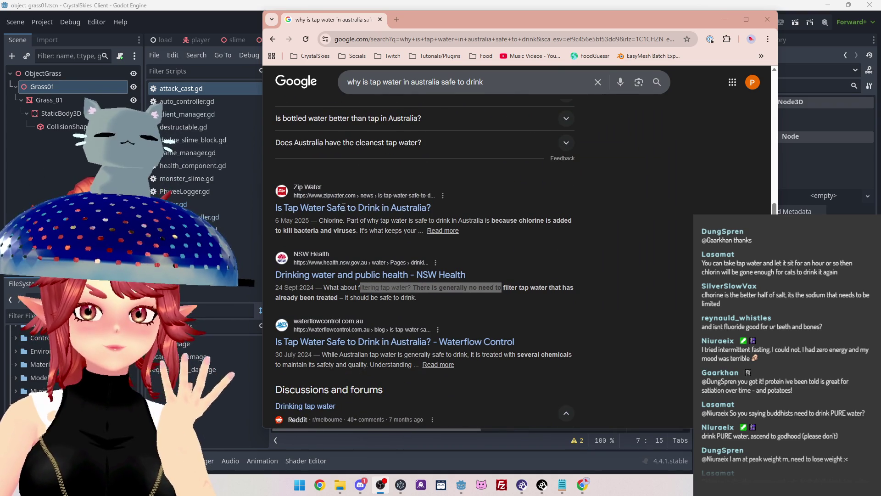
scroll(344, 207, down, 1)
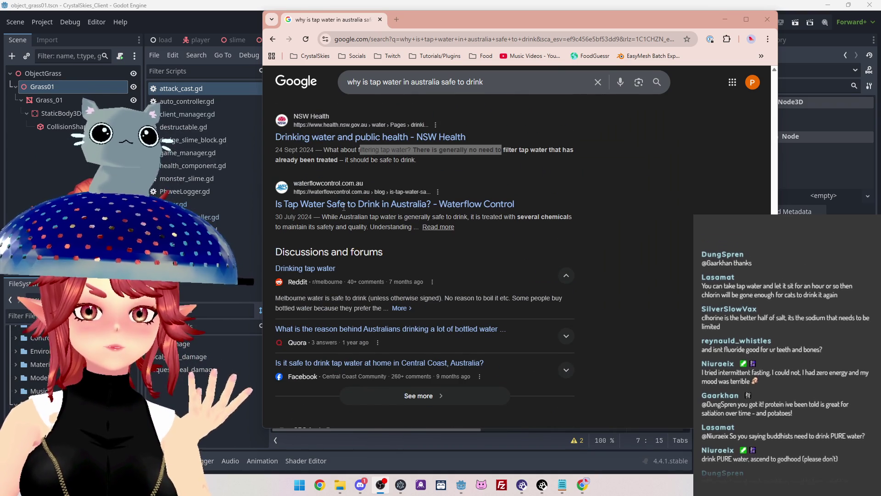
scroll(344, 207, down, 5)
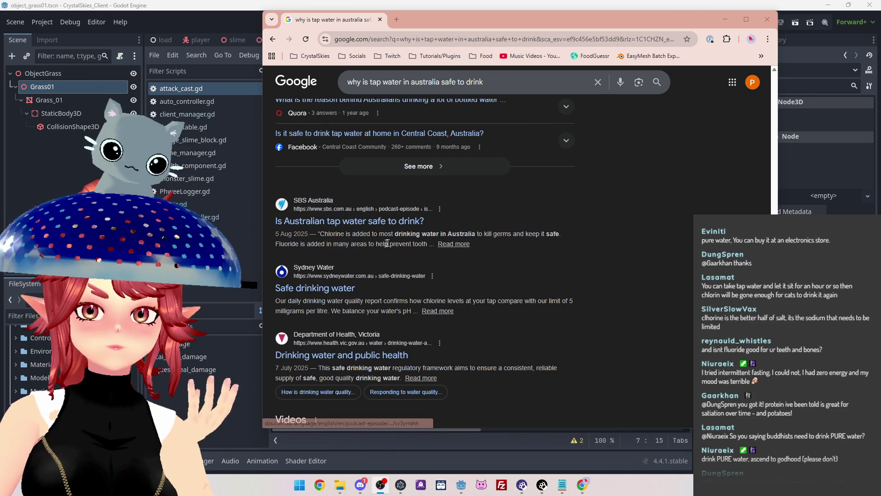
click(445, 245)
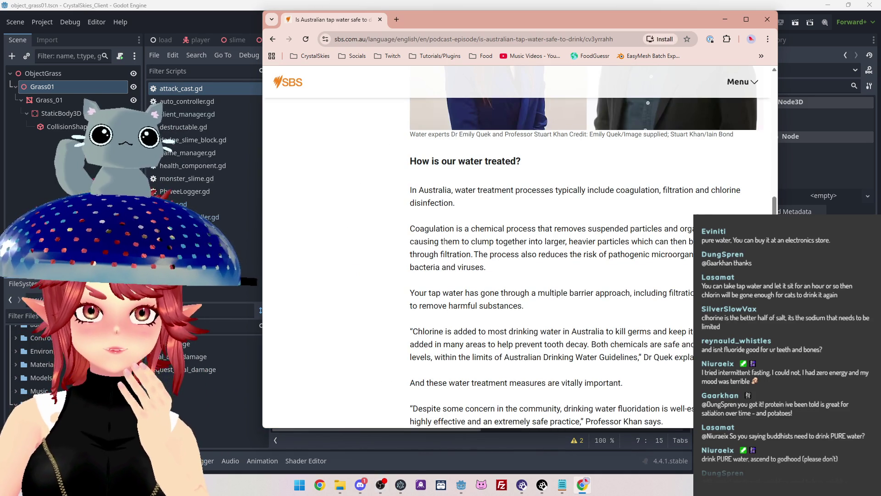
- Search the article for the word 'prevent'
scroll(674, 280, down, 6)
scroll(675, 280, up, 15)
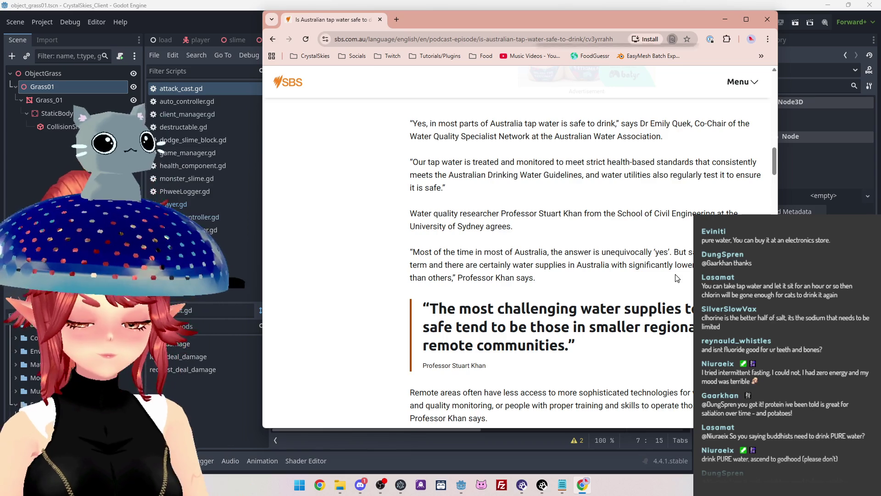
key(ctrl+f)
text(prevent)
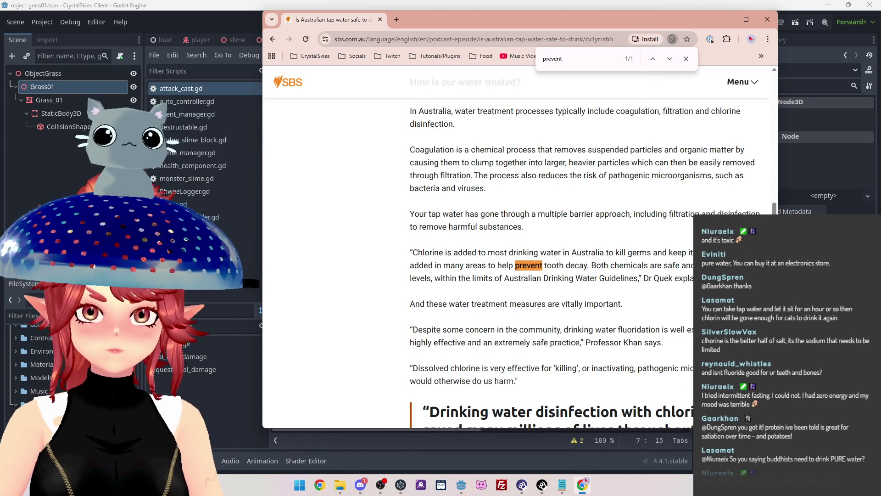
- Select 'many areas to help prevent tooth decay.' in the chlorine quote, then close the article
drag(523, 252, 605, 253)
drag(444, 265, 596, 267)
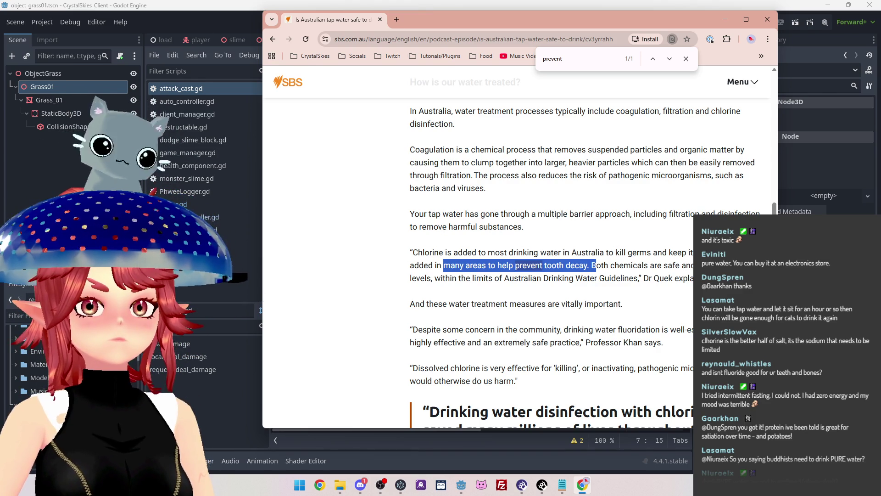
key(alt+Tab)
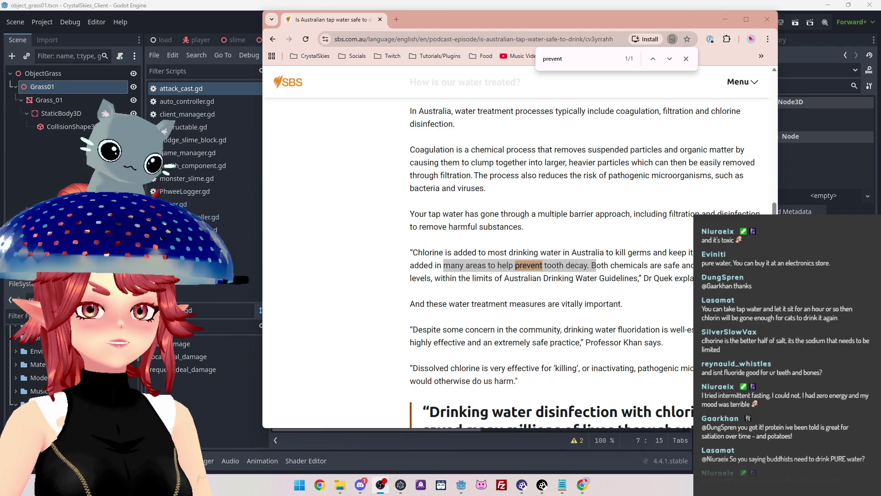
scroll(461, 230, down, 3)
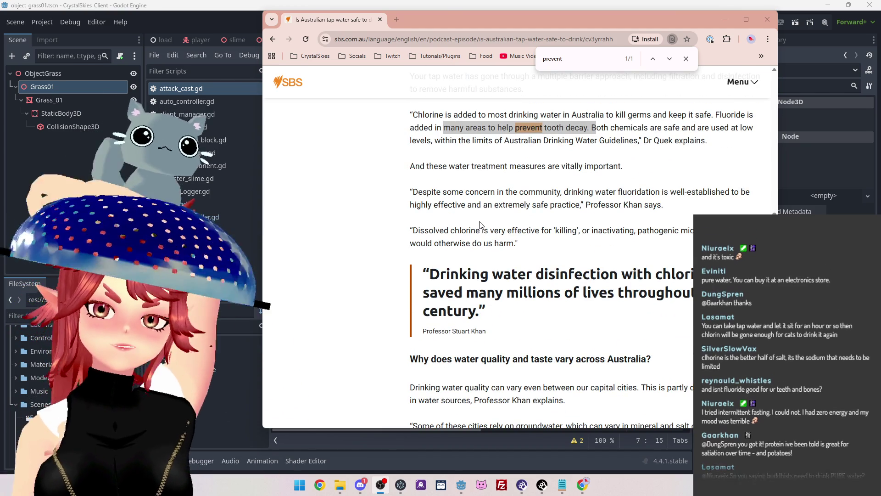
click(384, 21)
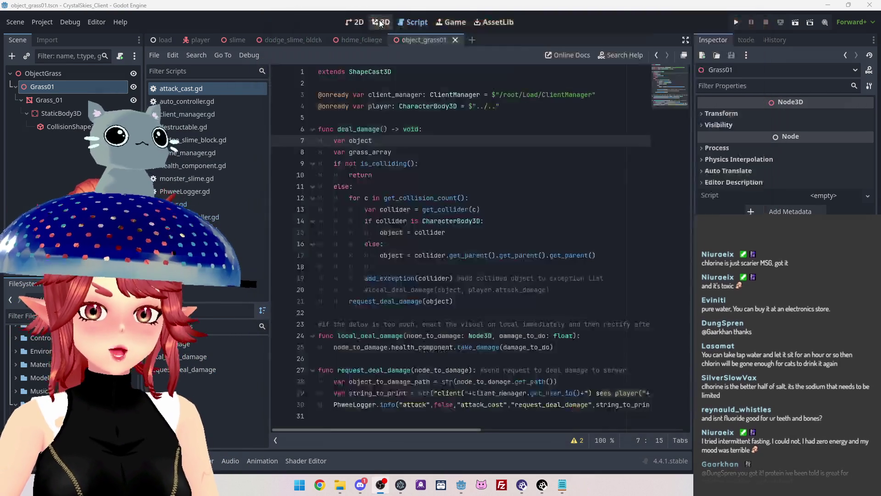
- Bring the Godot editor with the grass object's deal_damage script back to the front
click(290, 9)
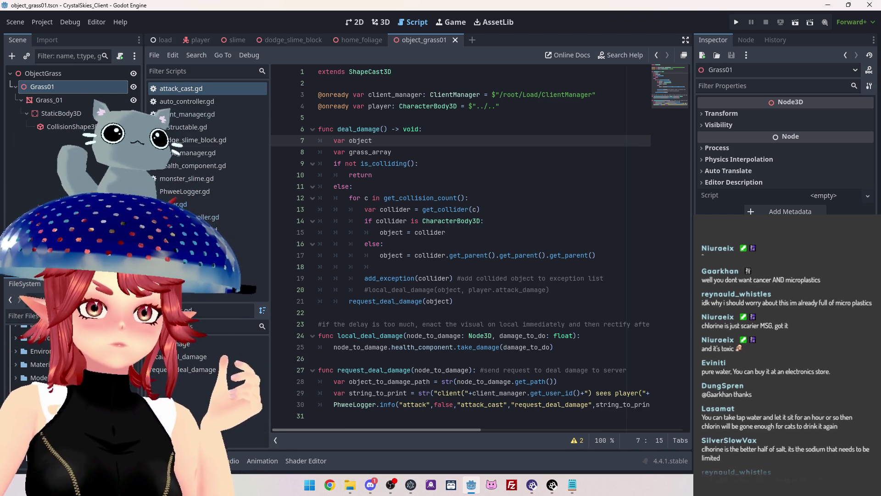
key(alt+Tab)
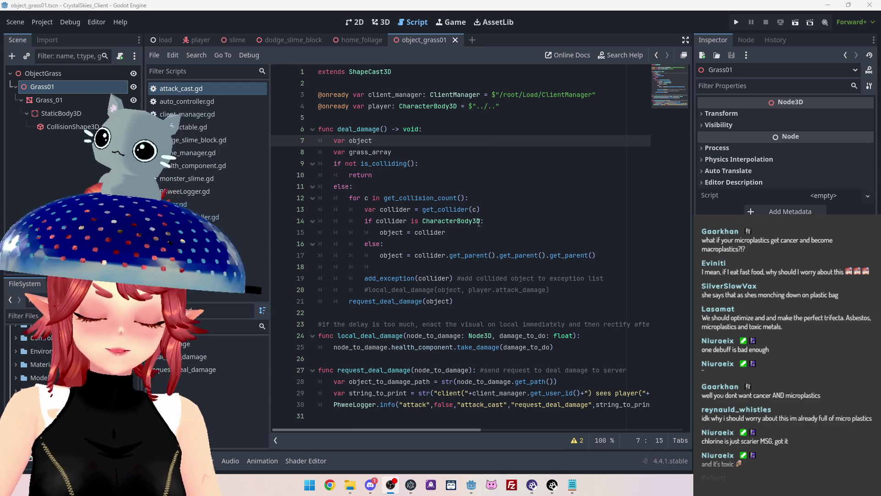
- Put the cursor on the empty line 18 inside the deal_damage function
click(442, 269)
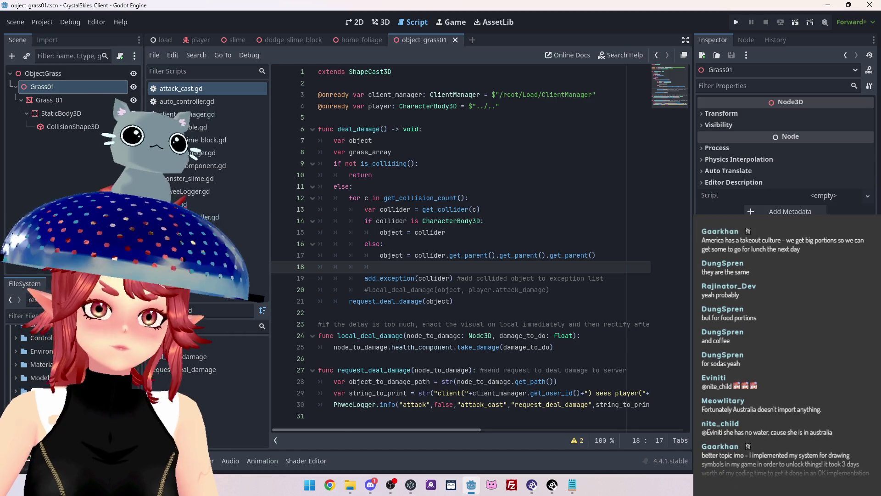
key(alt+Tab)
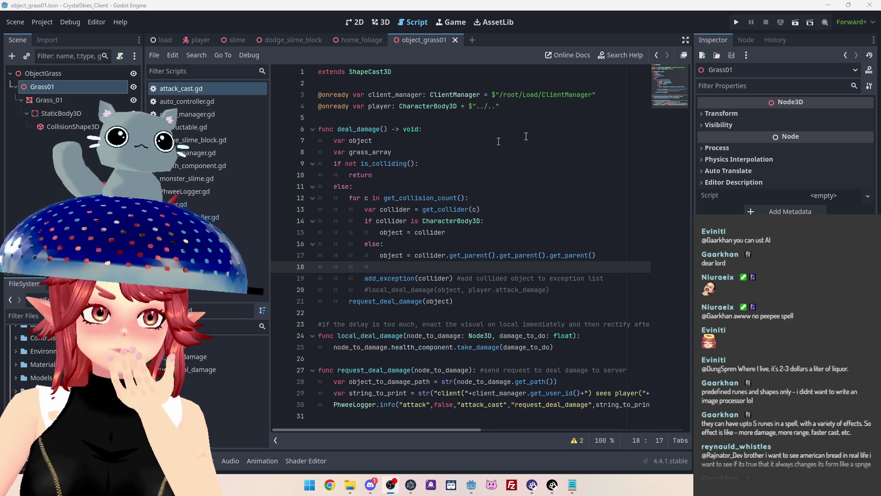
key(alt+Tab)
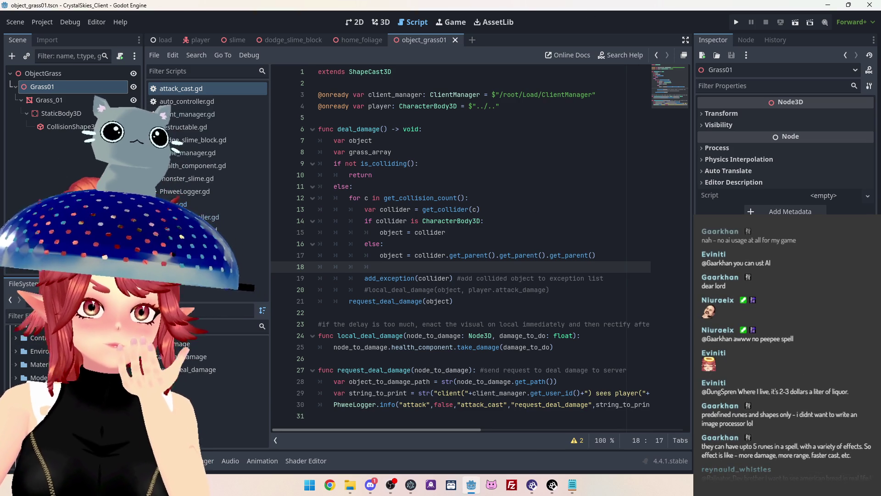
key(alt+Tab)
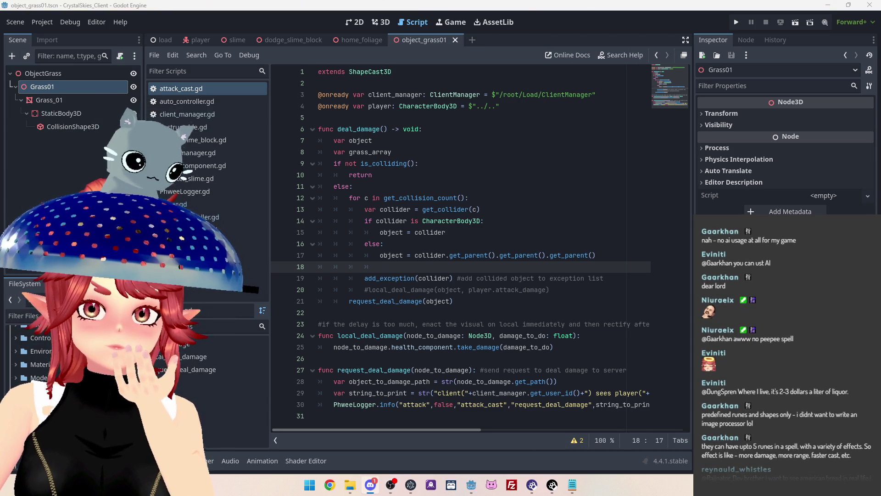
key(alt+Tab)
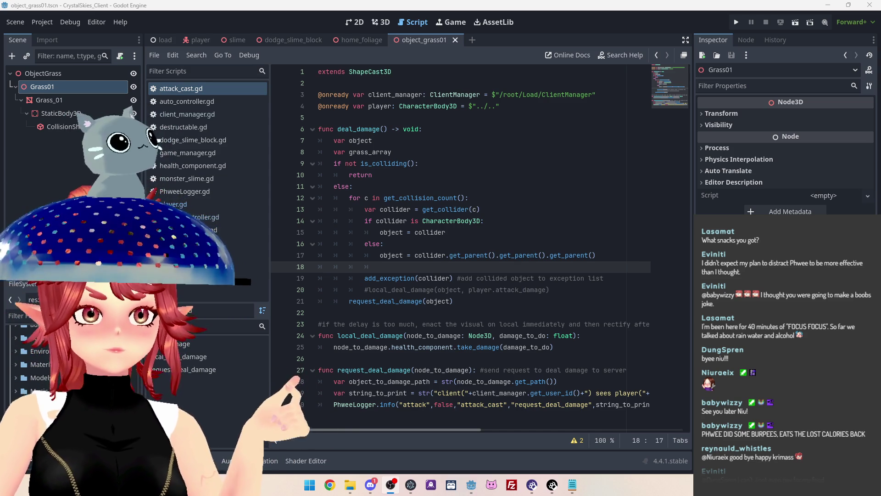
click(329, 484)
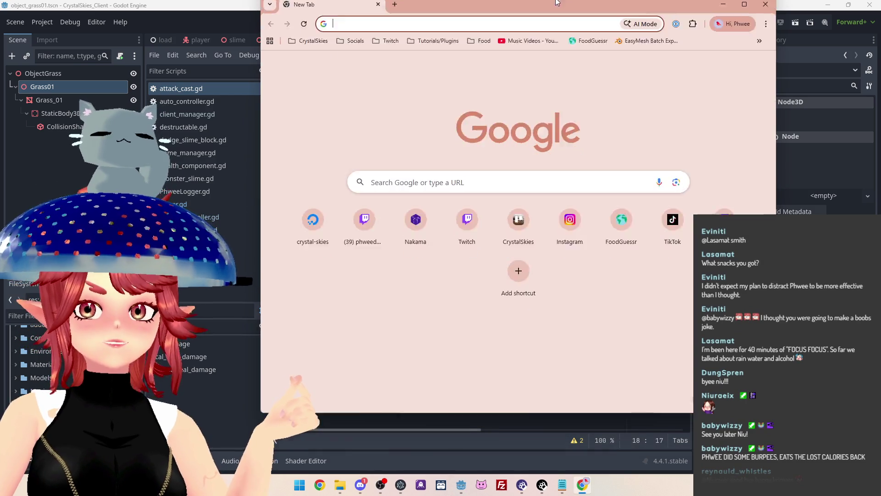
drag(556, 3, 556, 0)
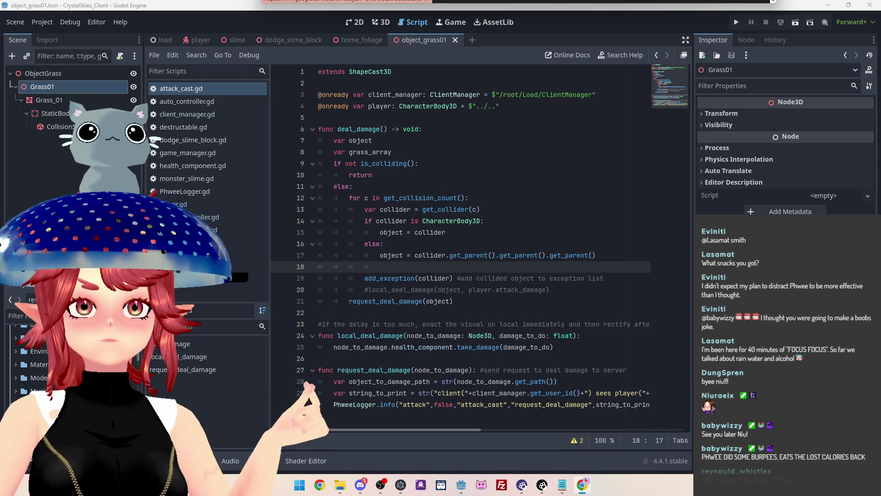
key(alt+Tab)
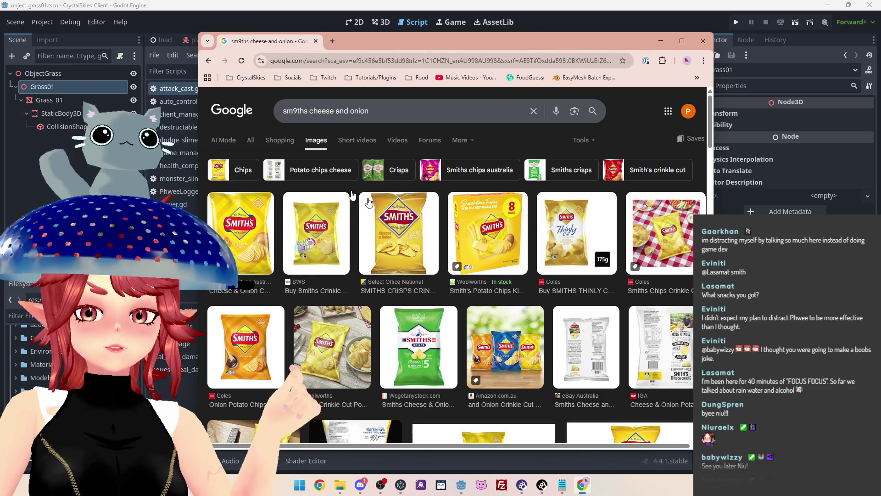
- Move the Smith's chips image results window right, then close it with Ctrl+W
drag(459, 41, 536, 40)
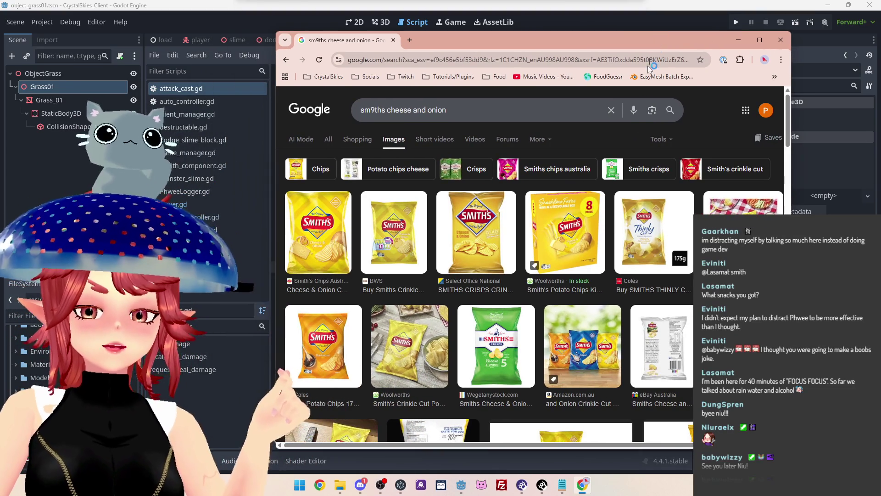
key(ctrl+w)
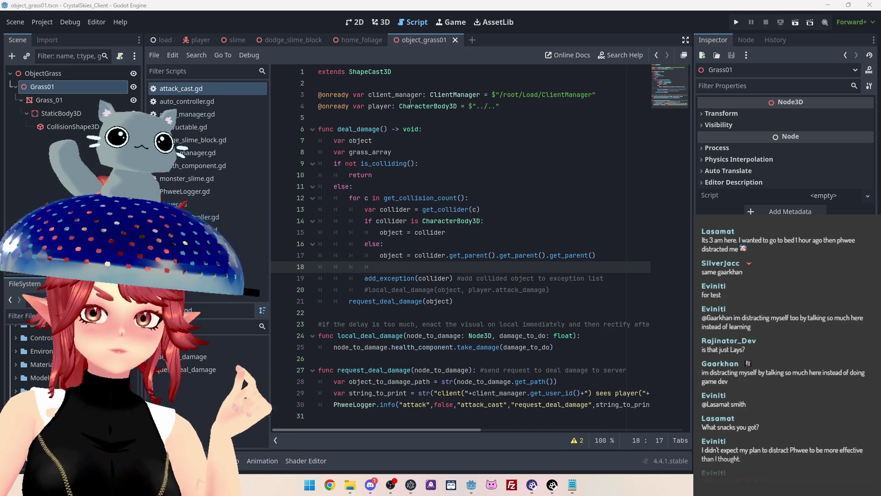
- Write 'var objectname = object.get' on line 18 of deal_damage, using autocomplete for object
click(442, 271)
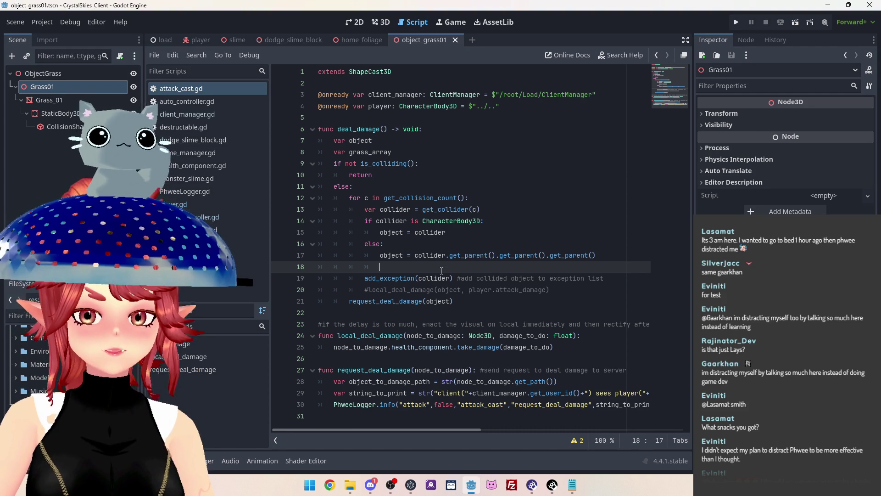
key(BackSpace)
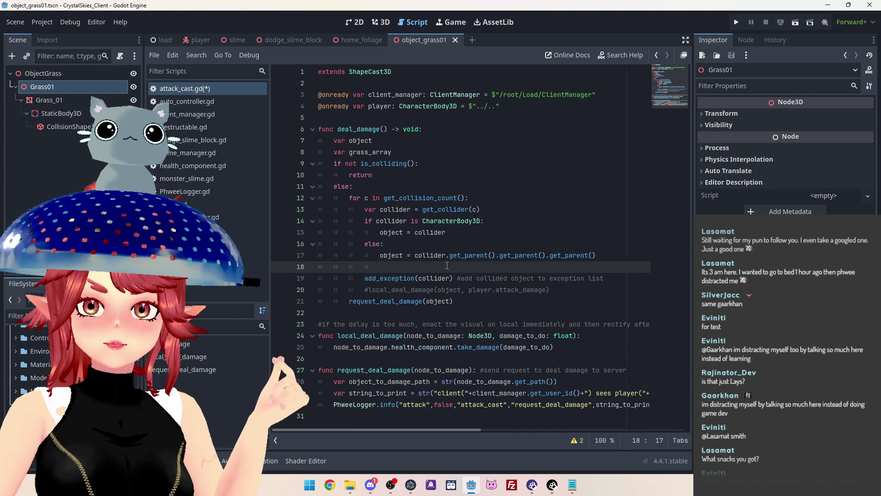
text(object)
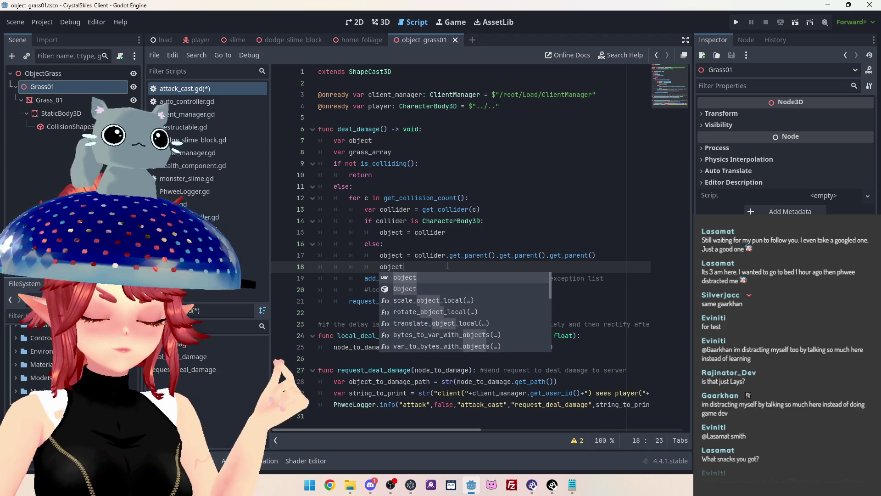
text(name)
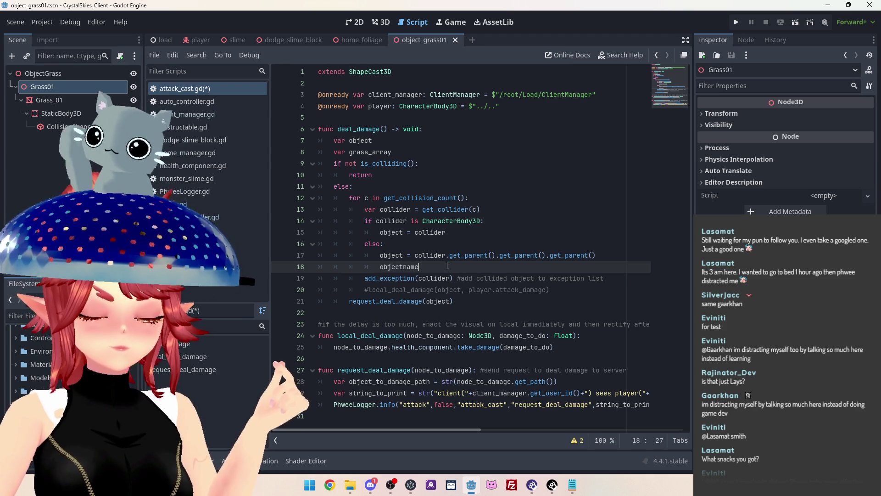
key(Left)
key(Left)
key(Left)
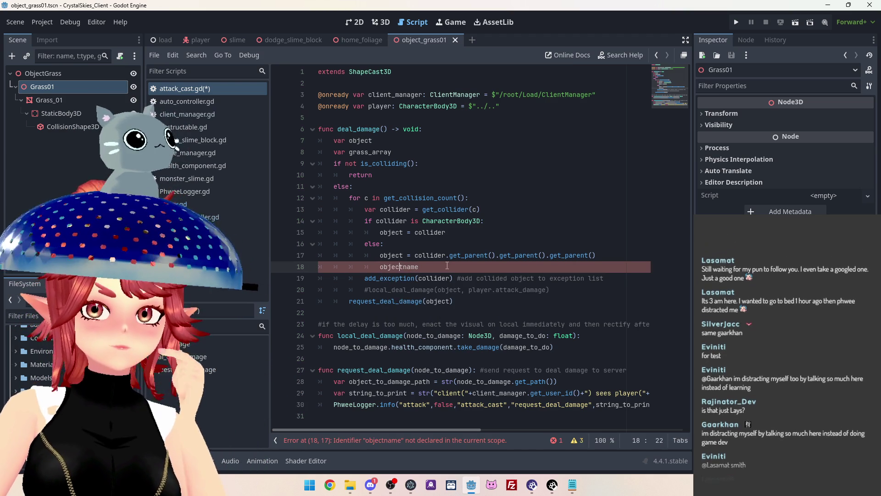
key(Home)
text(var objectname)
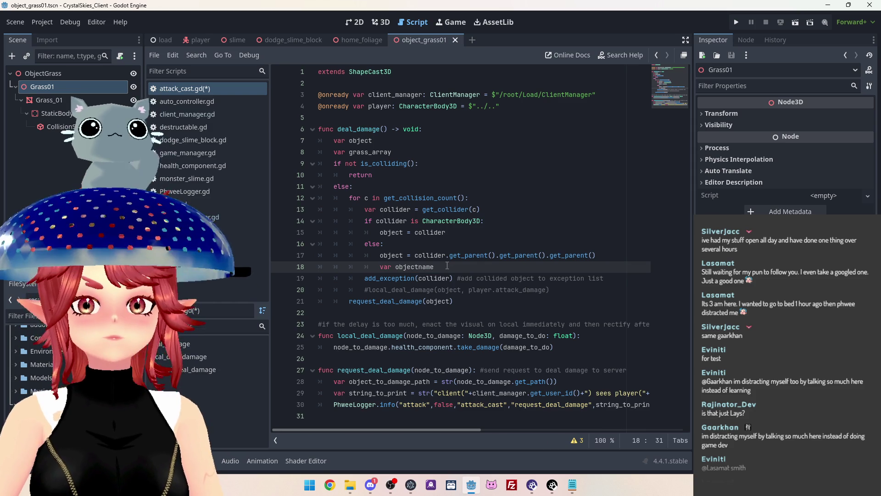
text( = )
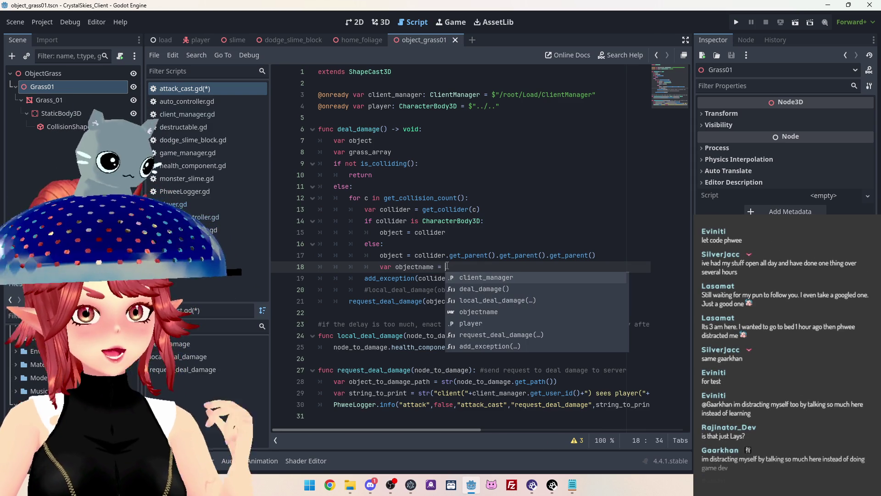
text(object)
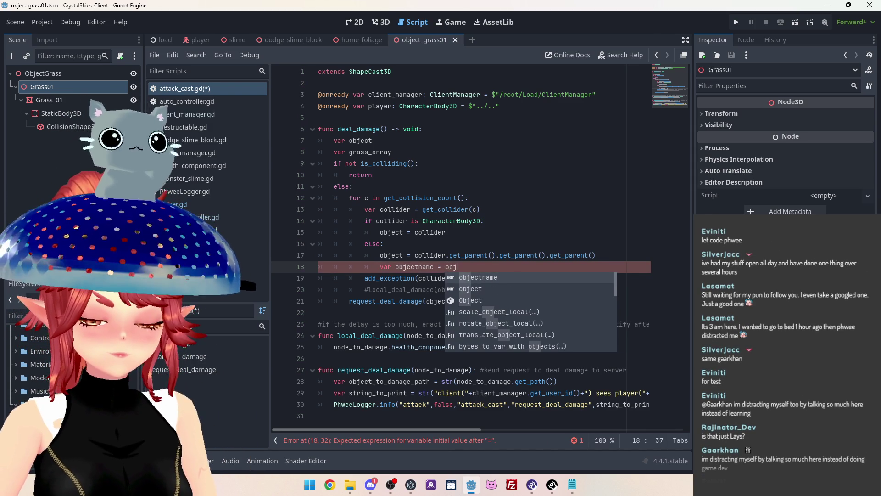
key(Down)
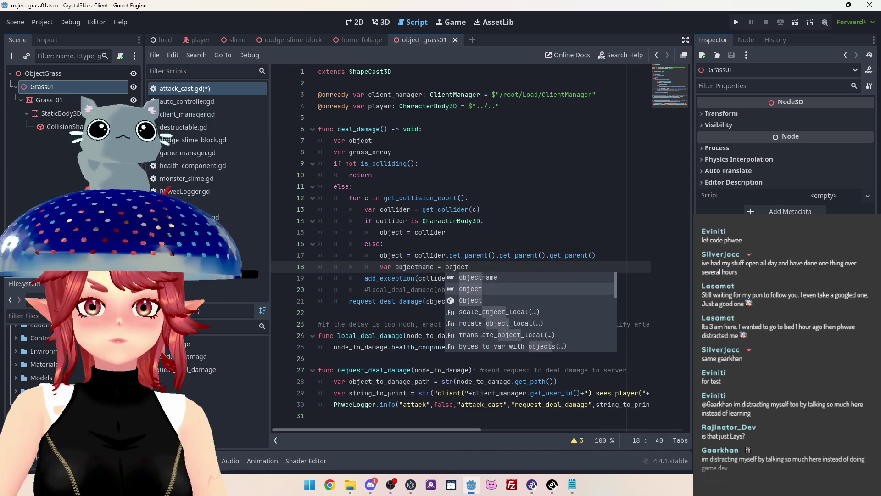
text(.)
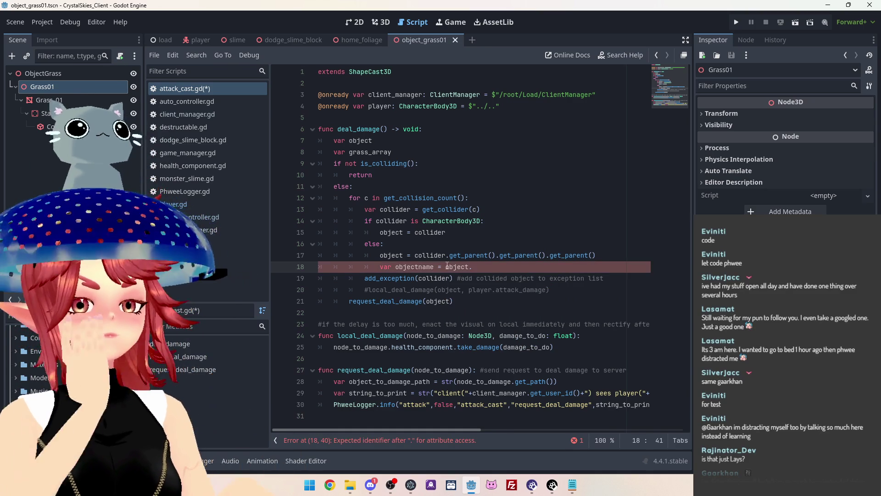
text(get)
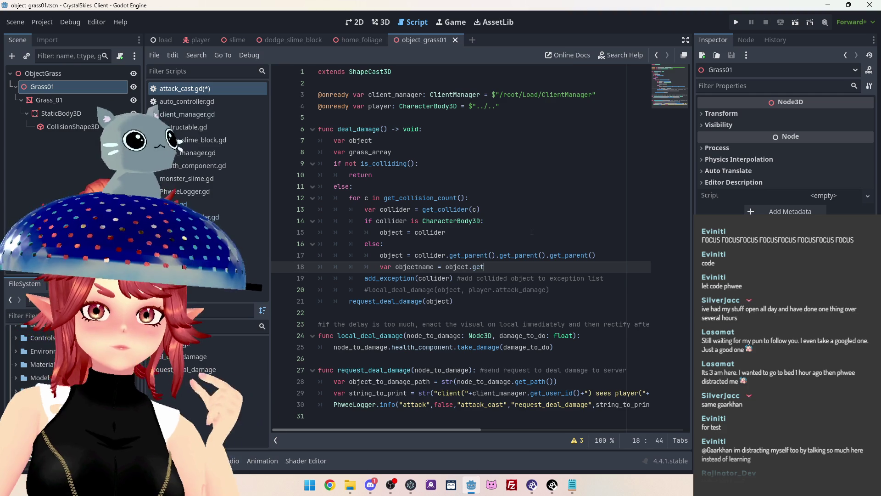
click(395, 139)
- Try then remove 'as Node' on line 7, and extend line 18 with '_child(0'
text(as Node)
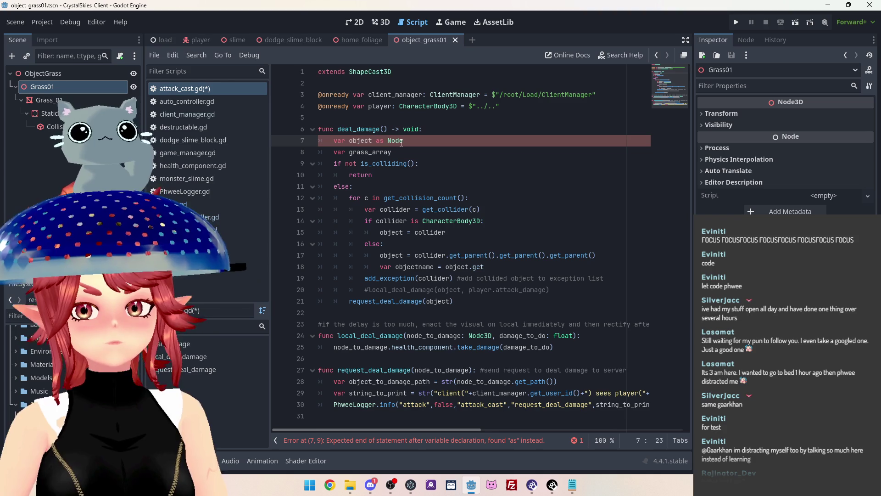
key(BackSpace)
key(BackSpace)
key(BackSpace)
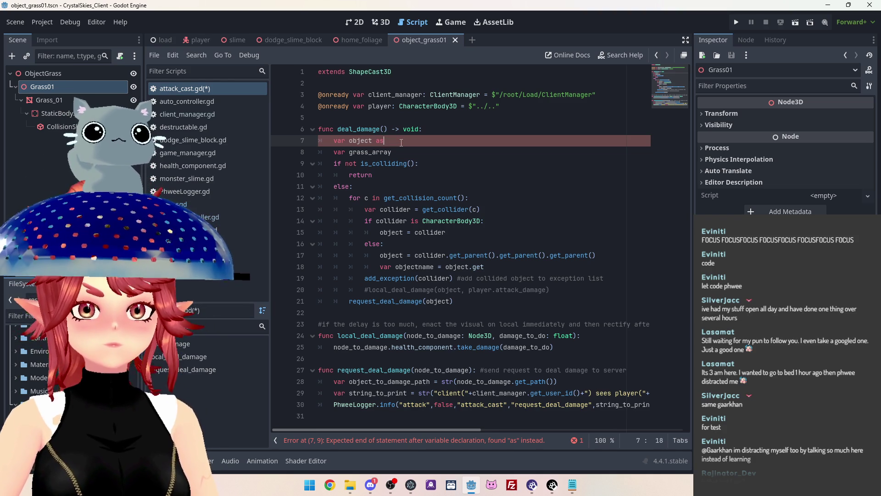
click(499, 269)
text(_child)
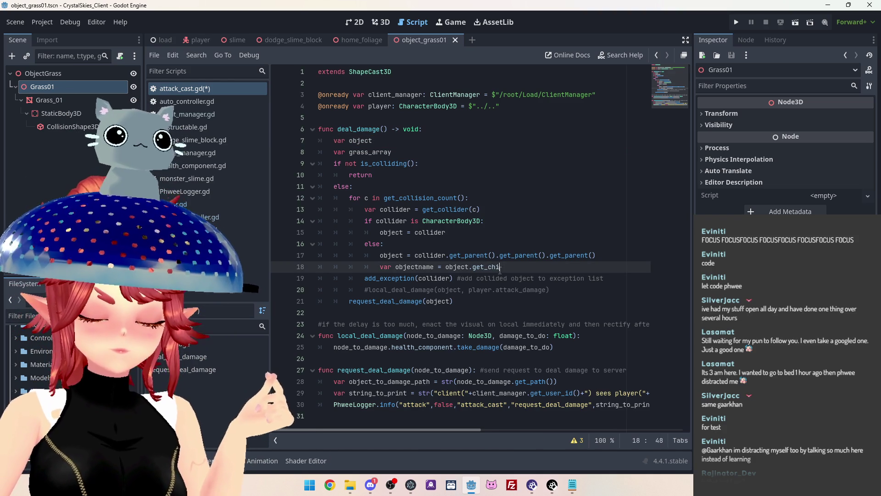
text((0)
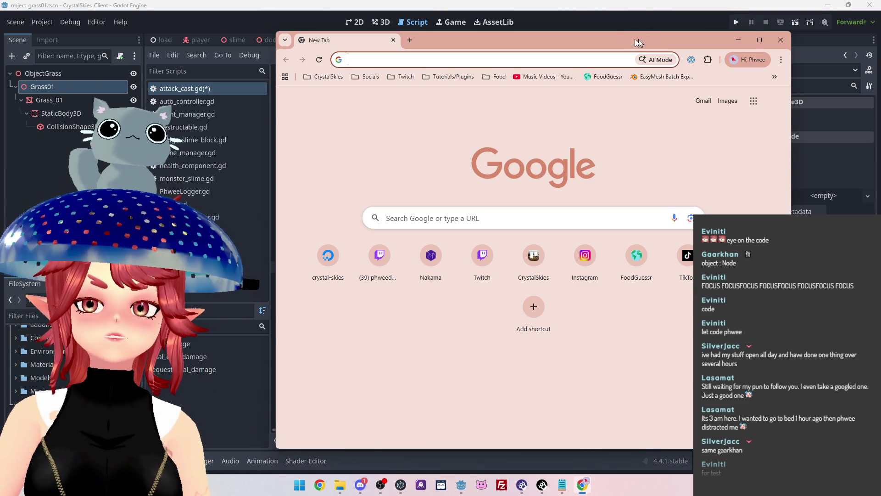
- Drag the blank Chrome window off-screen and select the CharacterBody3D check on line 14
drag(635, 40, 635, 0)
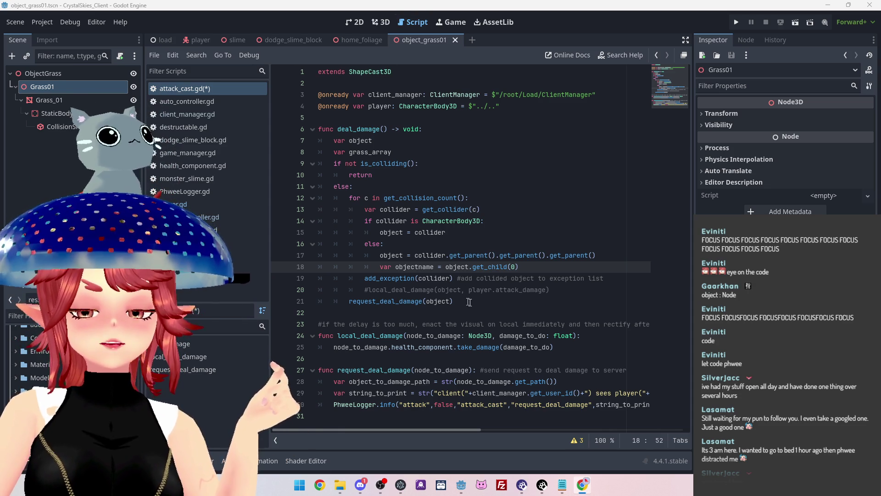
drag(423, 221, 480, 221)
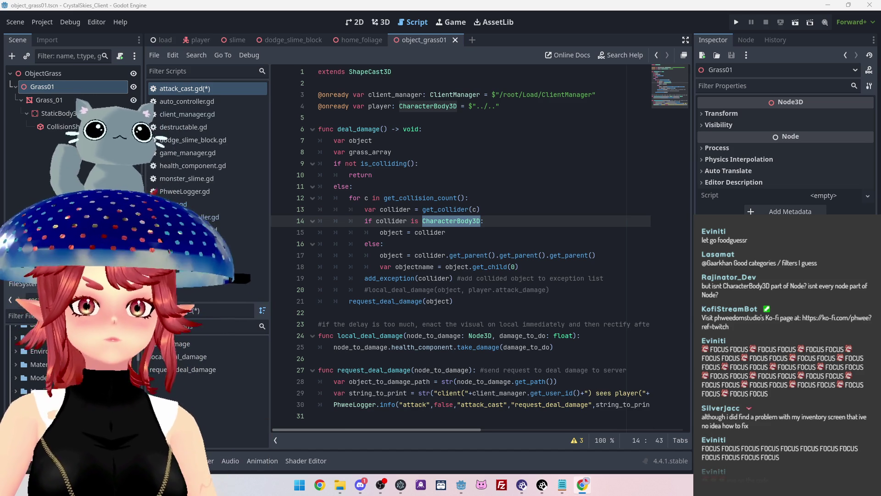
- Close the empty Chrome window with Ctrl+W and switch to the FoodGuessr game window
key(ctrl+w)
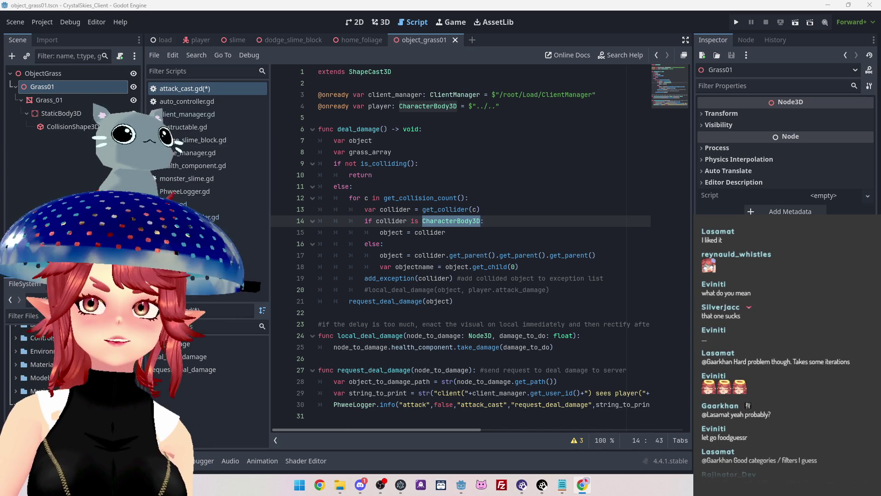
key(alt+Tab)
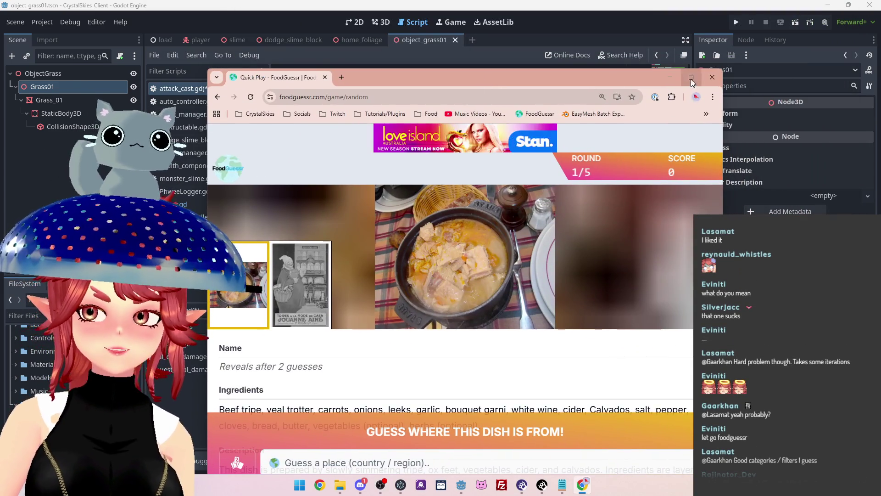
- Maximize FoodGuessr and compare round 1's tripe stew and Caen shop photos, marking 'calvados'
double_click(681, 90)
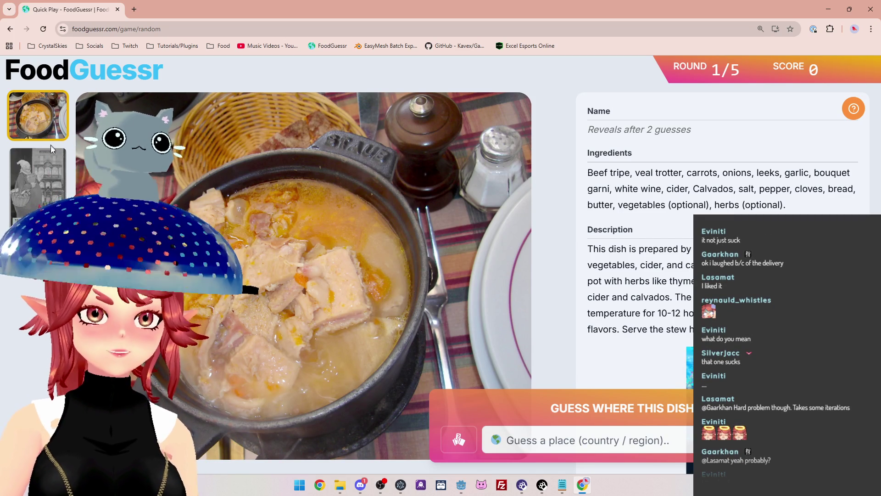
click(48, 200)
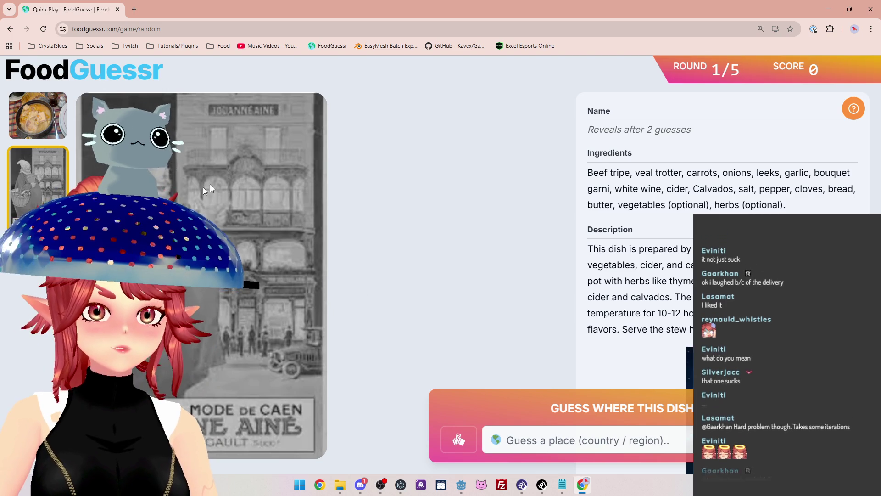
click(37, 115)
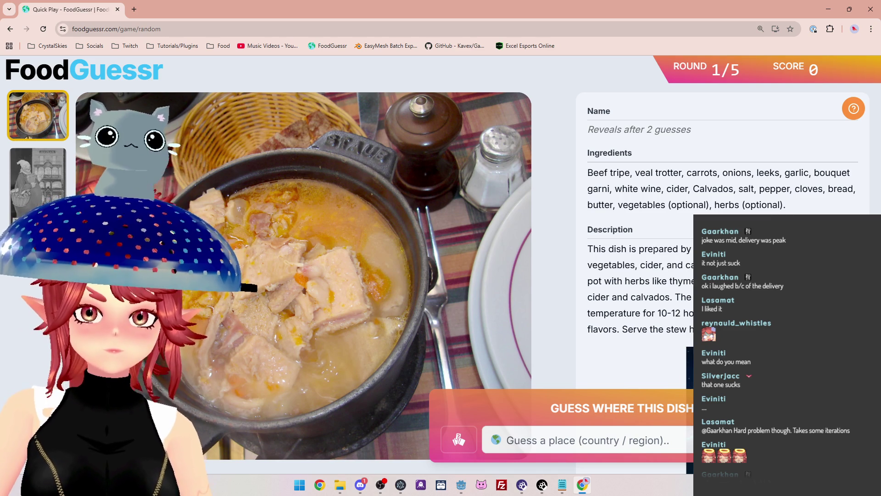
double_click(642, 299)
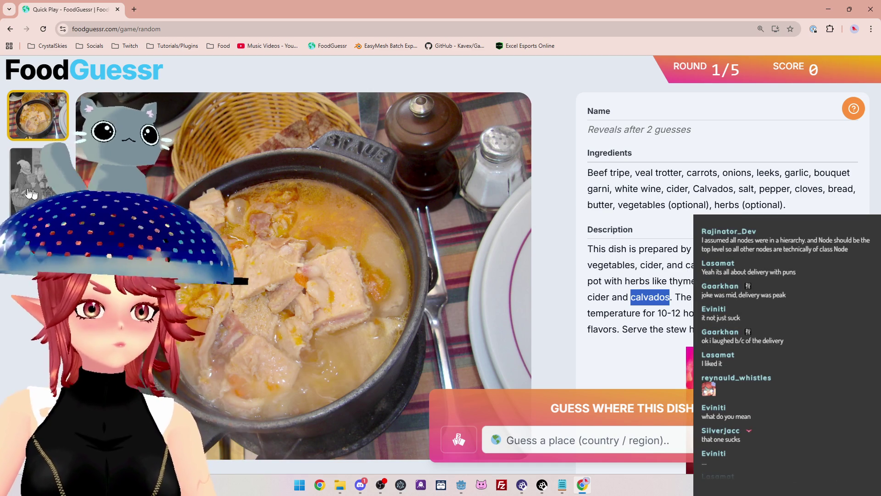
click(21, 177)
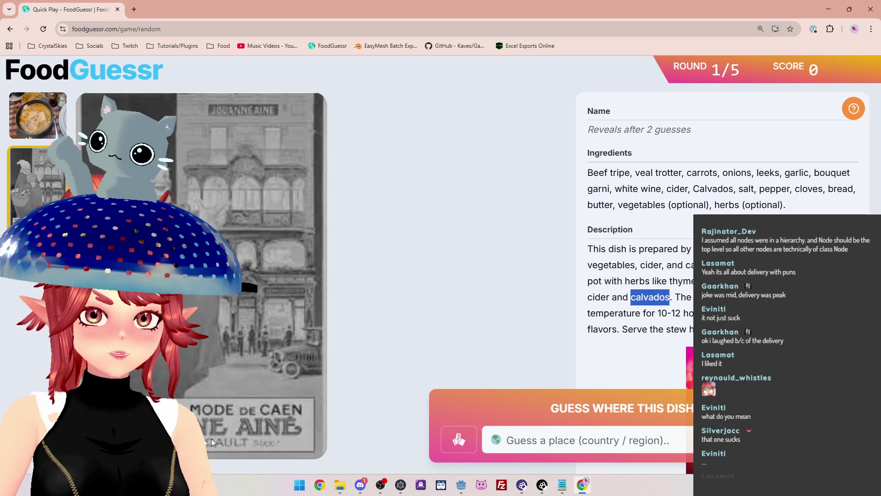
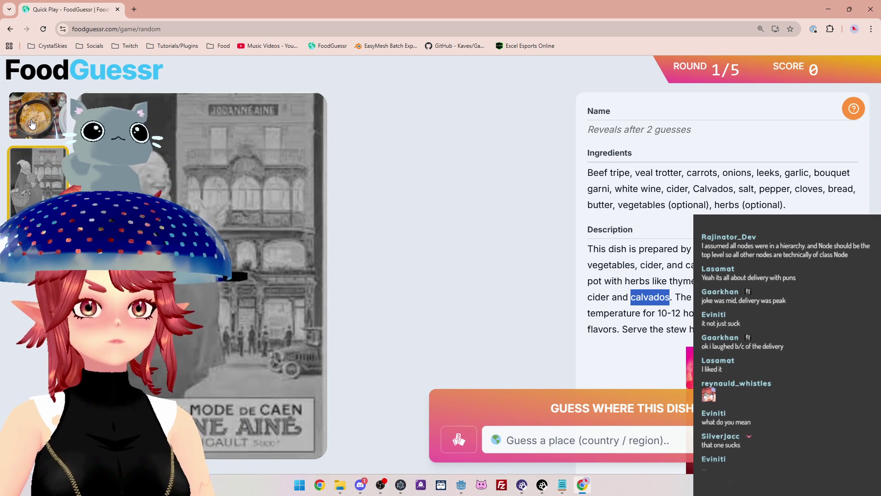
- Show round 1's colour tripe stew photo, then bring the Godot editor to the front
click(31, 123)
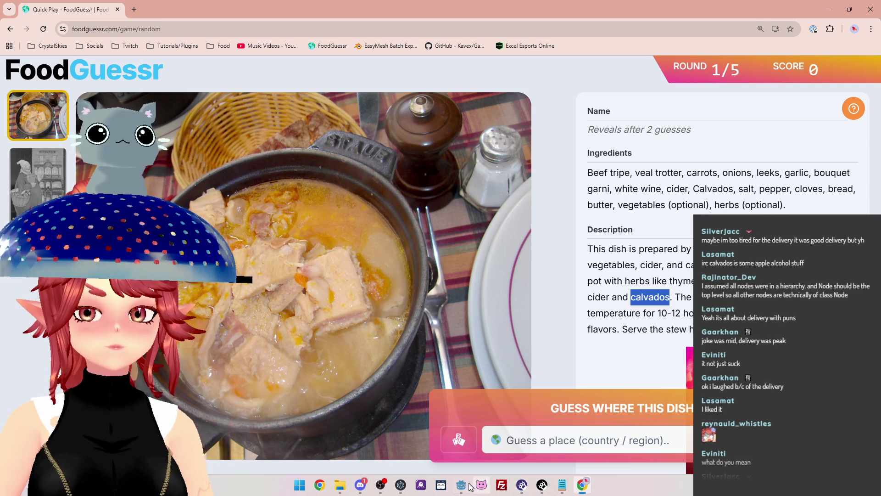
mouse_move(445, 489)
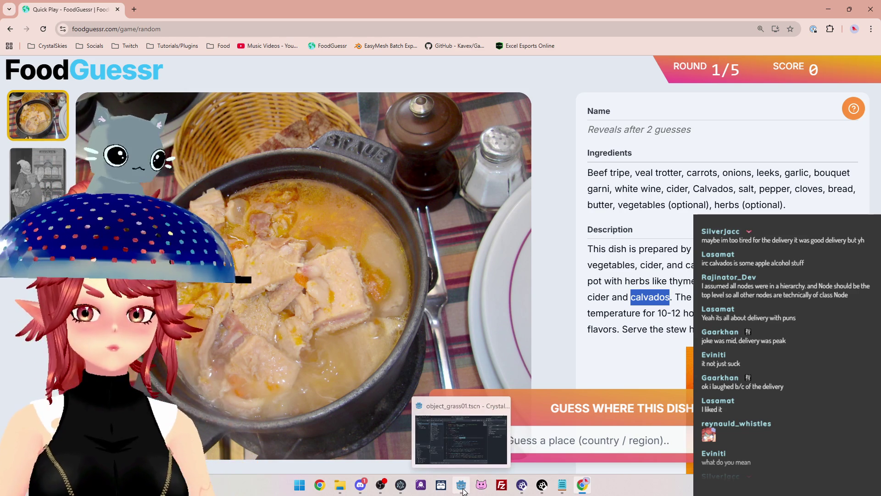
click(461, 486)
- Declare the object variable on line 7 as type Node, leaving line 18 unchanged
click(387, 141)
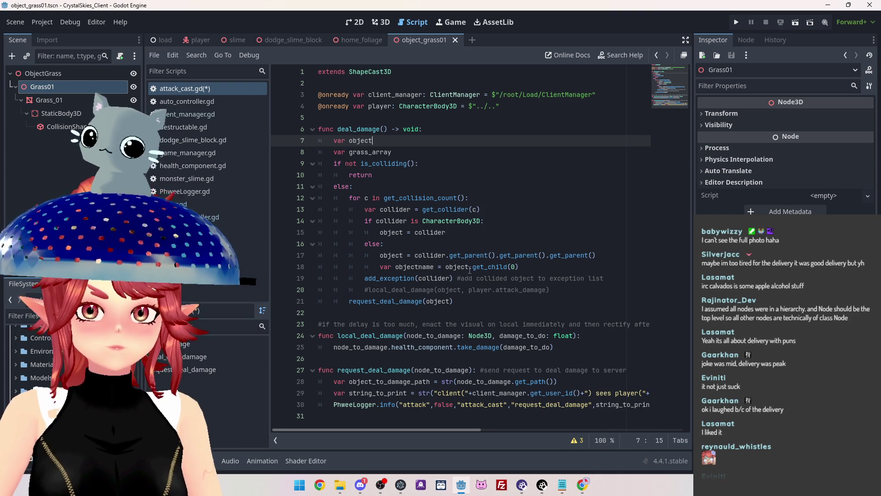
click(435, 266)
text(: Node)
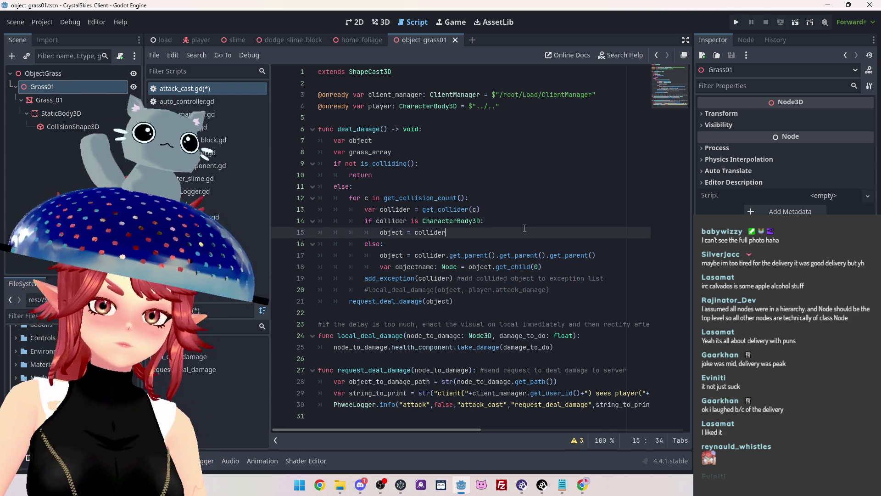
click(557, 270)
key(Return)
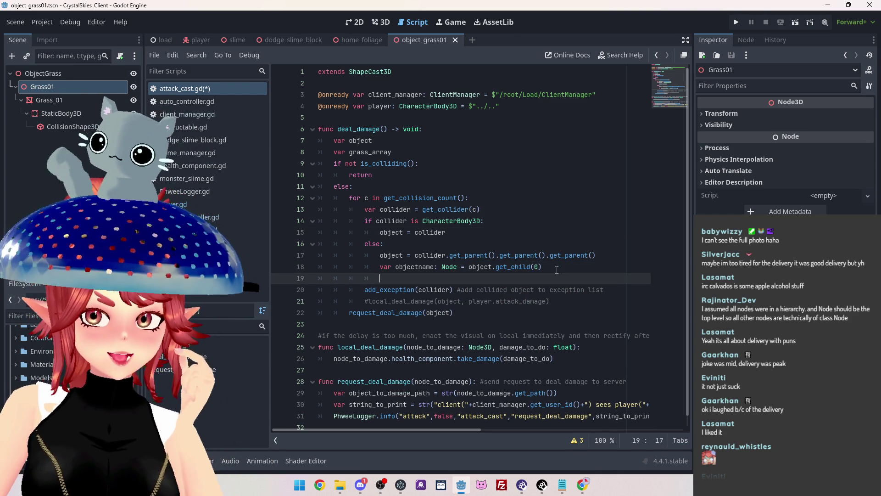
key(BackSpace)
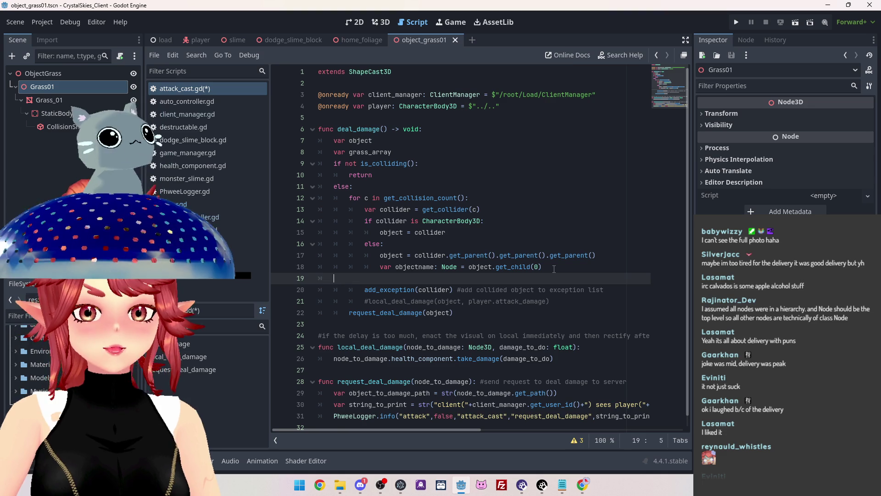
key(BackSpace)
key(BackSpace)
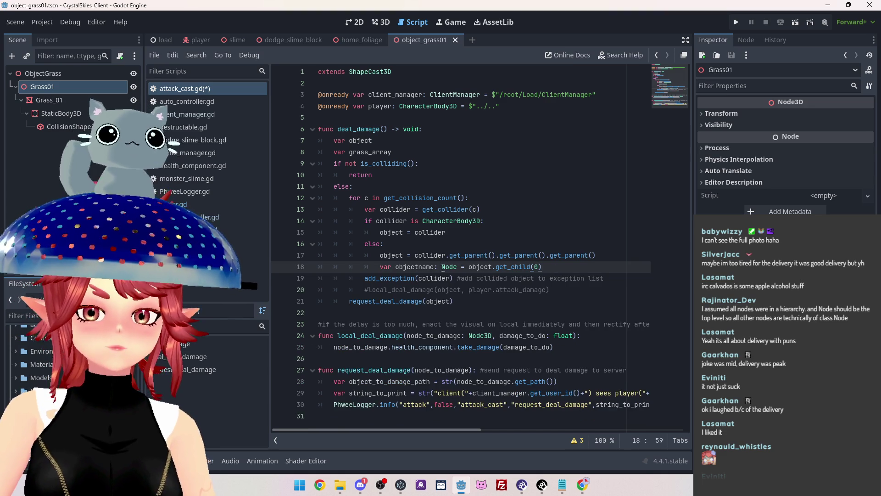
drag(458, 267, 436, 268)
key(BackSpace)
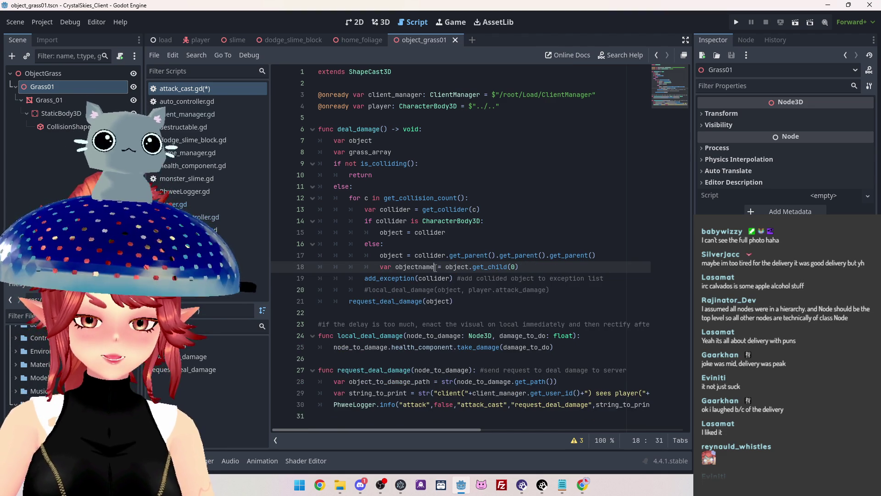
click(389, 142)
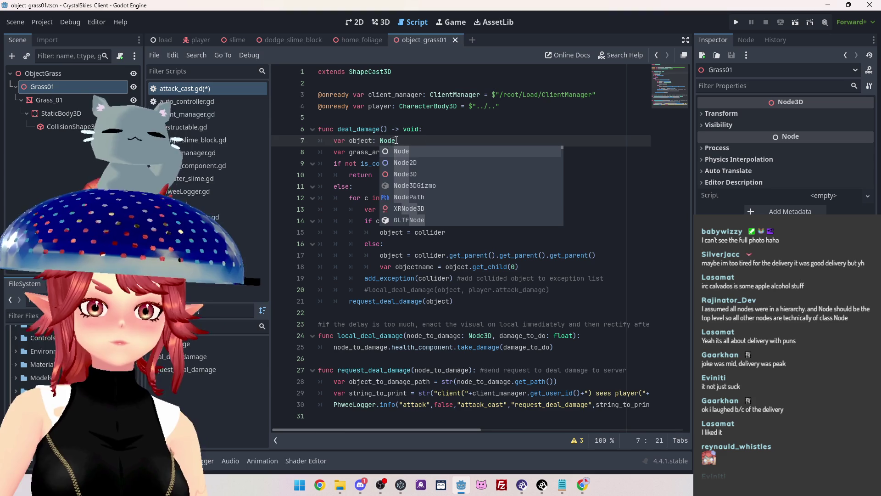
key(Escape)
click(542, 256)
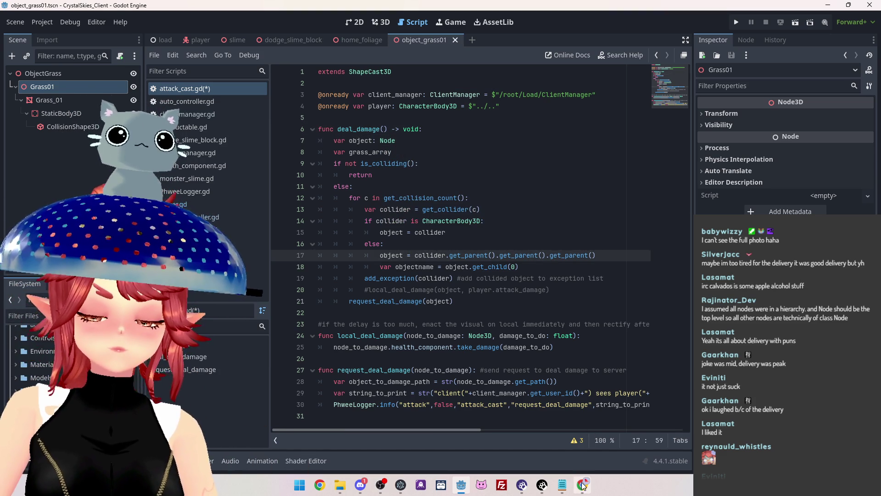
- Bring the FoodGuessr browser back as a window over Godot, showing the old poster photo
key(alt+Tab)
mouse_move(474, 21)
mouse_down()
mouse_move(607, 22)
mouse_move(524, 22)
mouse_move(526, 57)
mouse_up()
click(609, 204)
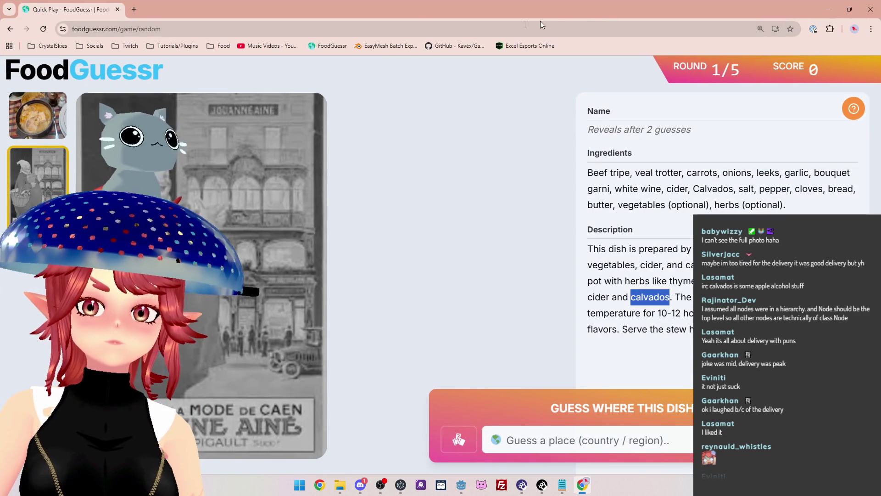
- Make the FoodGuessr browser window fill the whole screen
key(super+Right)
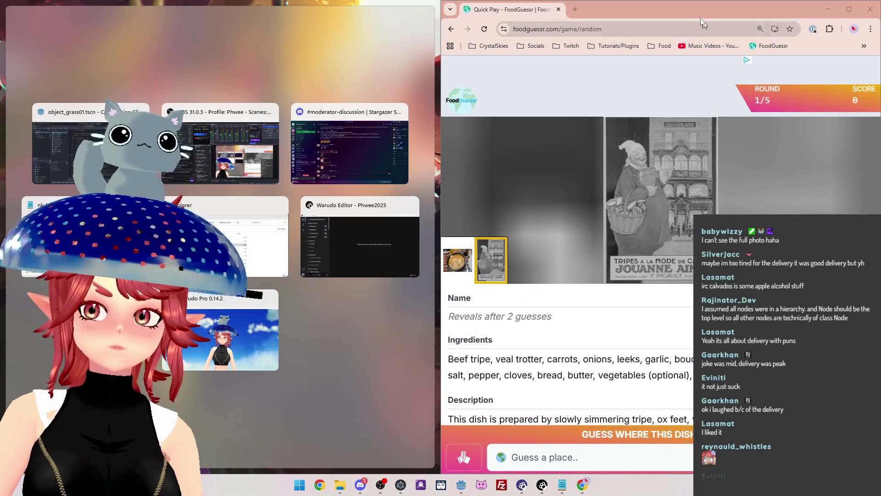
mouse_move(696, 10)
mouse_down()
mouse_move(541, 11)
mouse_move(508, 18)
mouse_move(495, 34)
mouse_up()
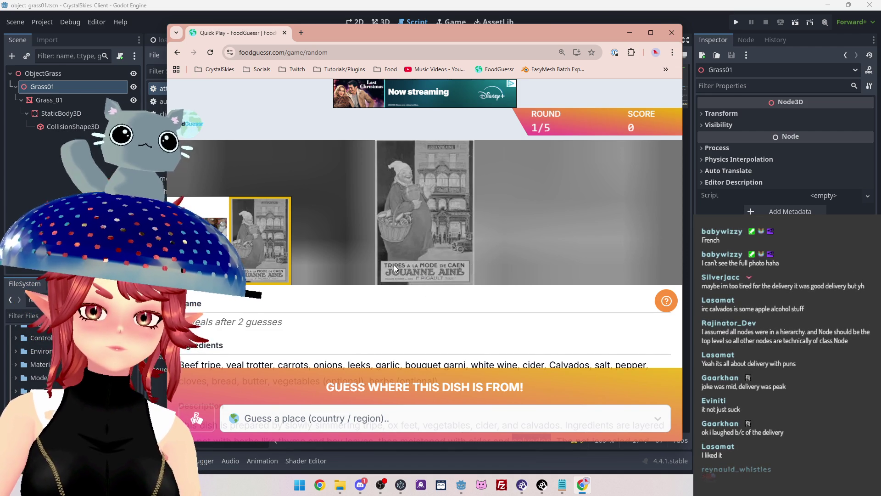
click(654, 32)
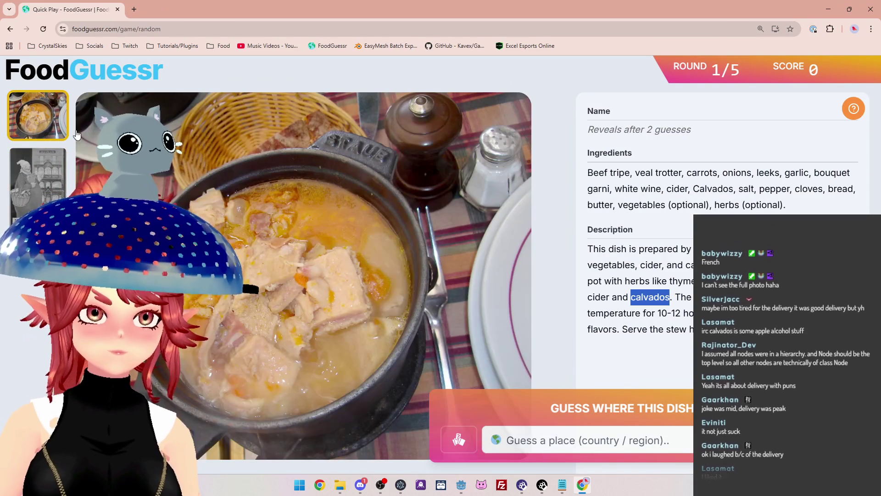
- Guess France for round 1's dish by typing 'fran' and picking it from the list
click(579, 439)
text(fran)
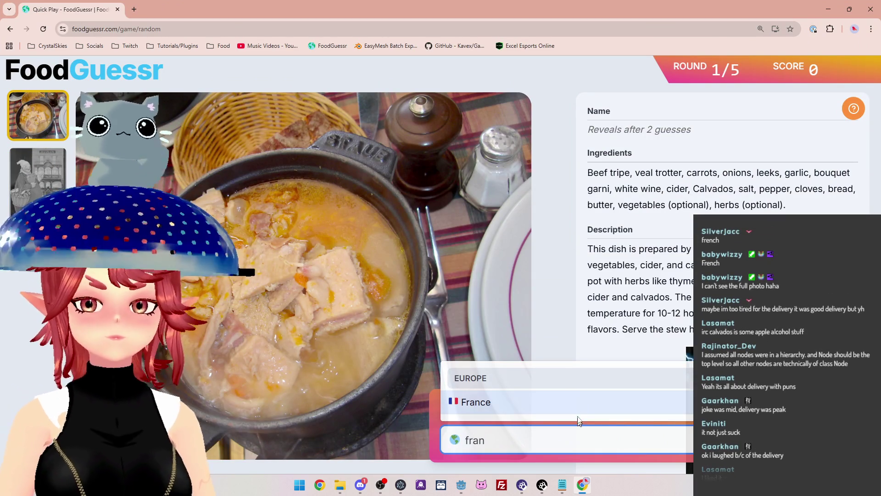
click(576, 401)
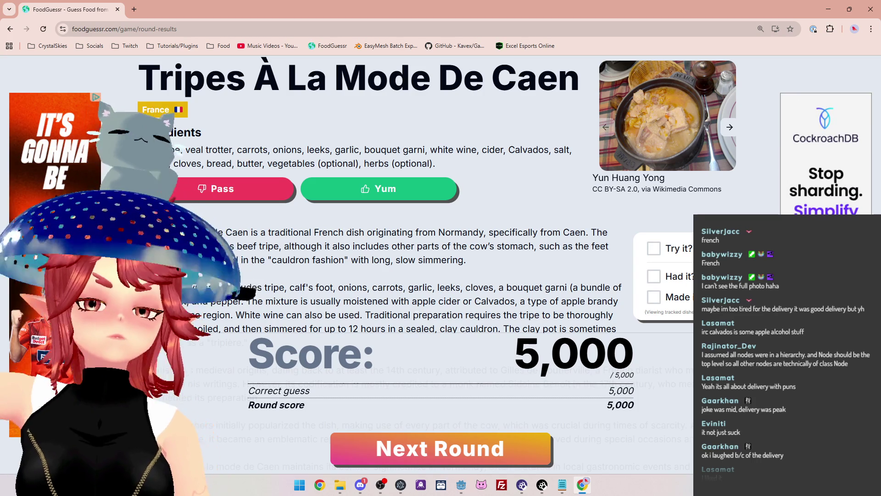
- Advance from the results page to round 2, the red cabbage dish
click(464, 455)
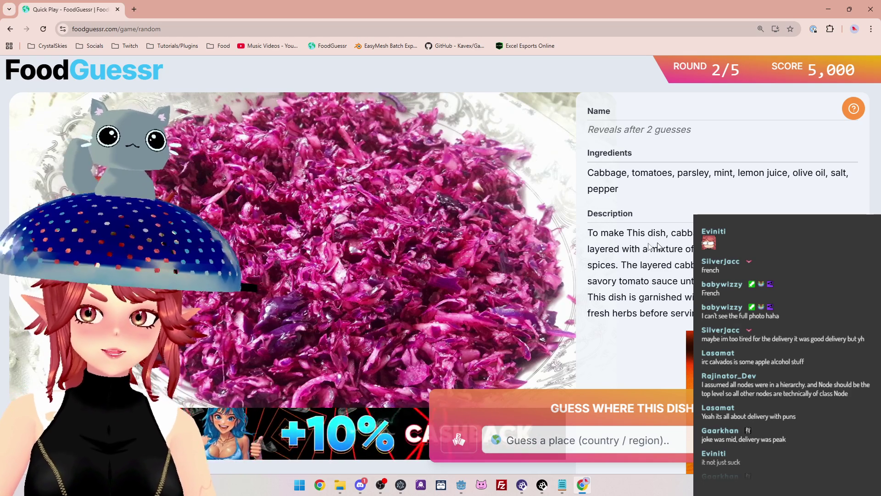
- Highlight the cabbage dish's description and its tomatoes-to-lemon-juice ingredients, then open a new tab
drag(605, 249, 693, 249)
click(608, 261)
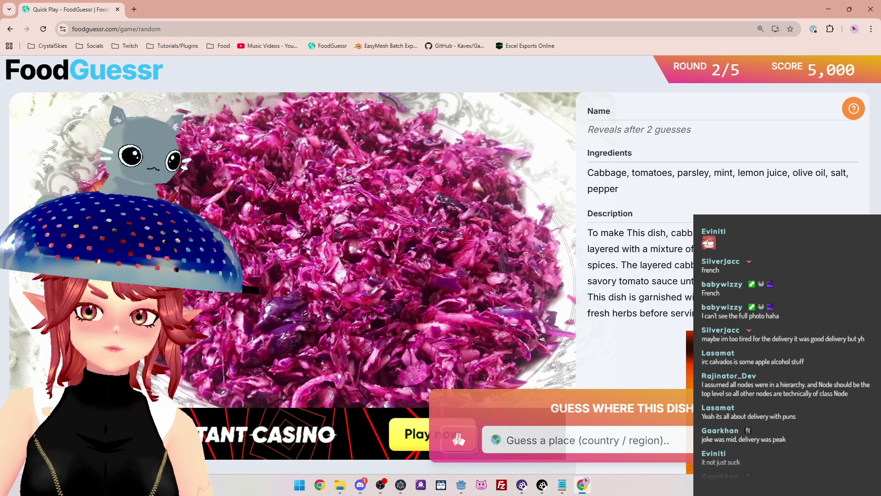
drag(641, 264, 696, 264)
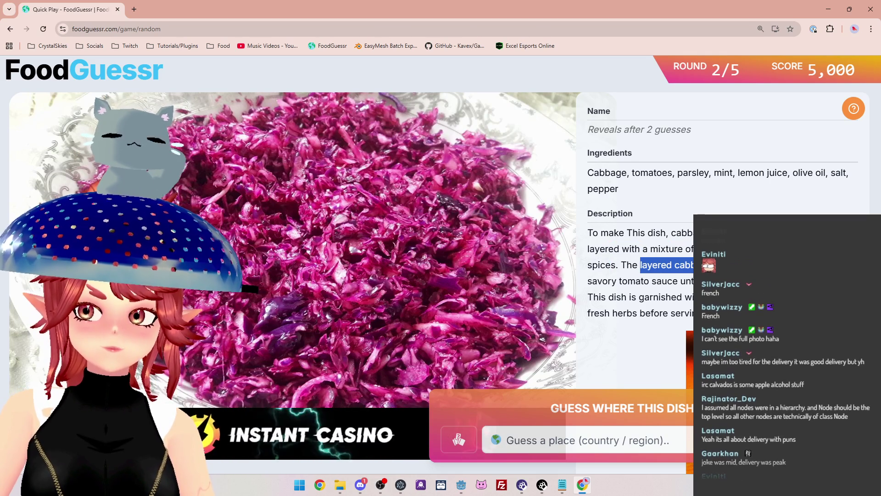
drag(622, 281, 694, 281)
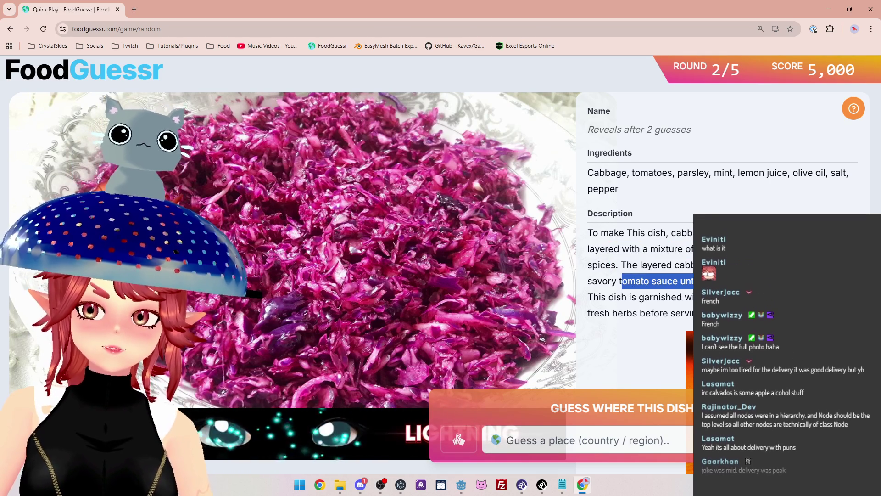
drag(632, 297, 671, 297)
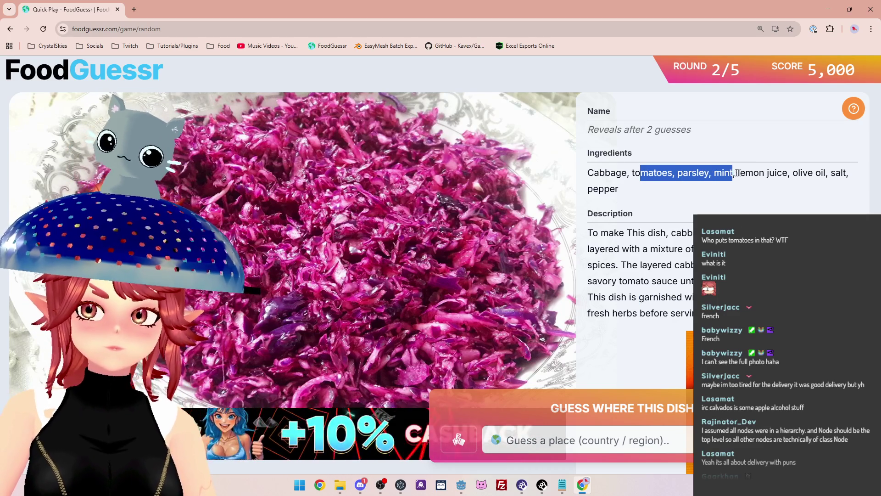
drag(795, 174, 801, 173)
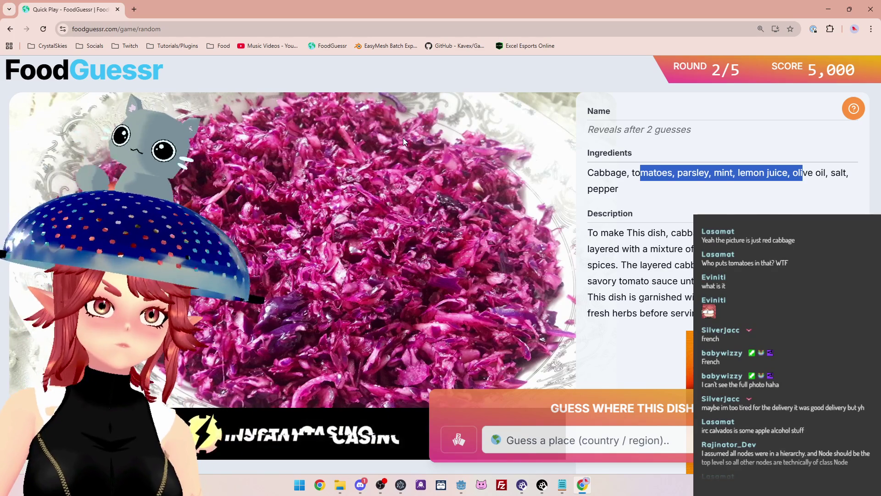
click(135, 10)
- Open Google Maps and move the view from Australia over to Europe
click(844, 71)
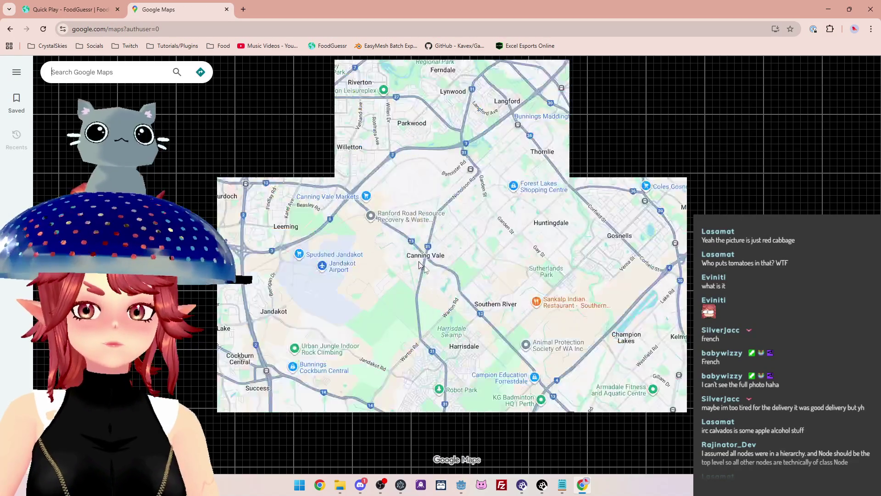
scroll(432, 265, down, 5)
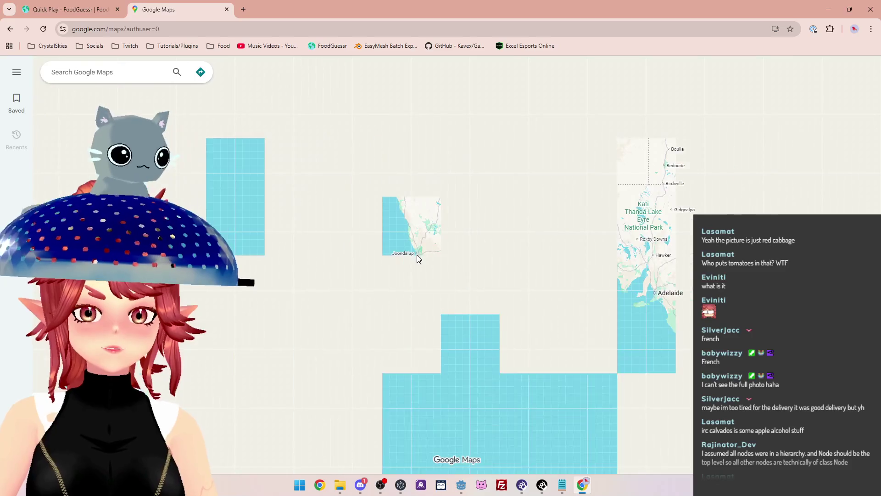
scroll(408, 289, down, 3)
scroll(414, 280, down, 2)
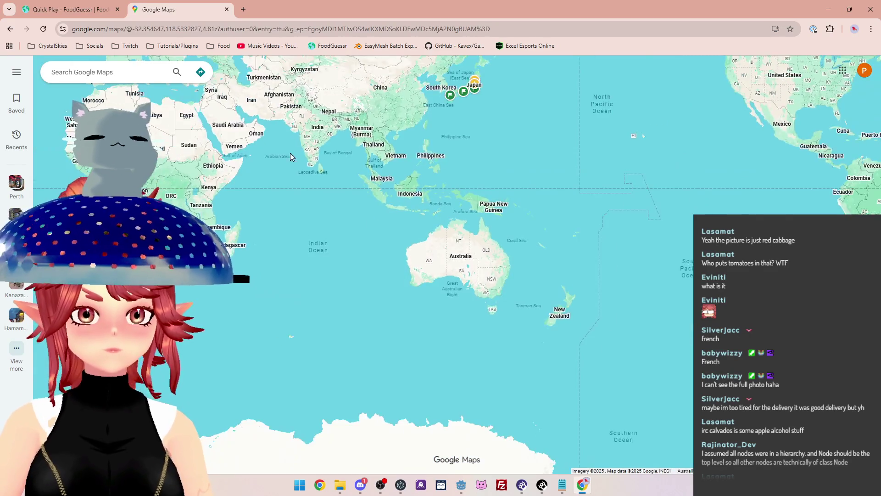
drag(137, 160, 339, 229)
scroll(346, 228, up, 2)
scroll(346, 228, up, 2)
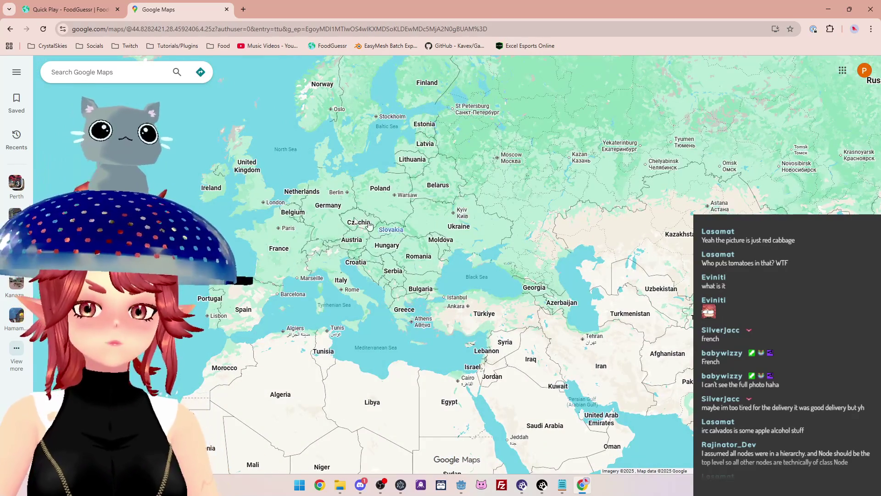
scroll(280, 197, up, 1)
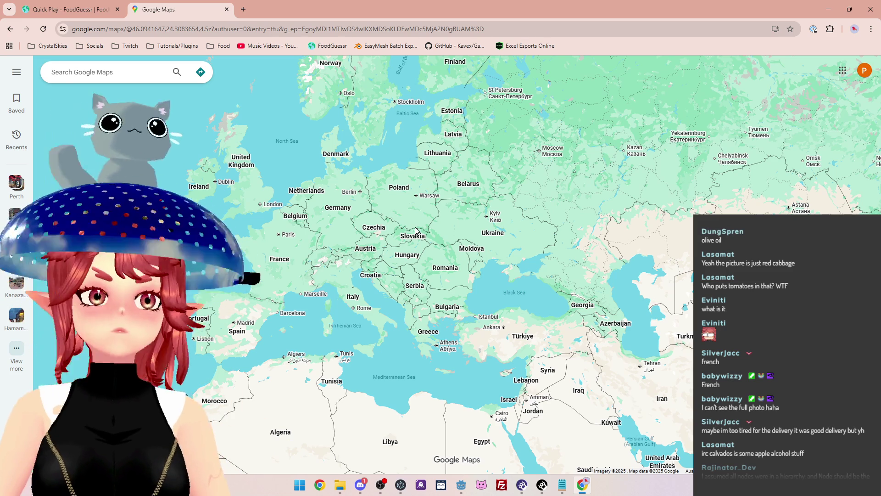
scroll(399, 294, up, 5)
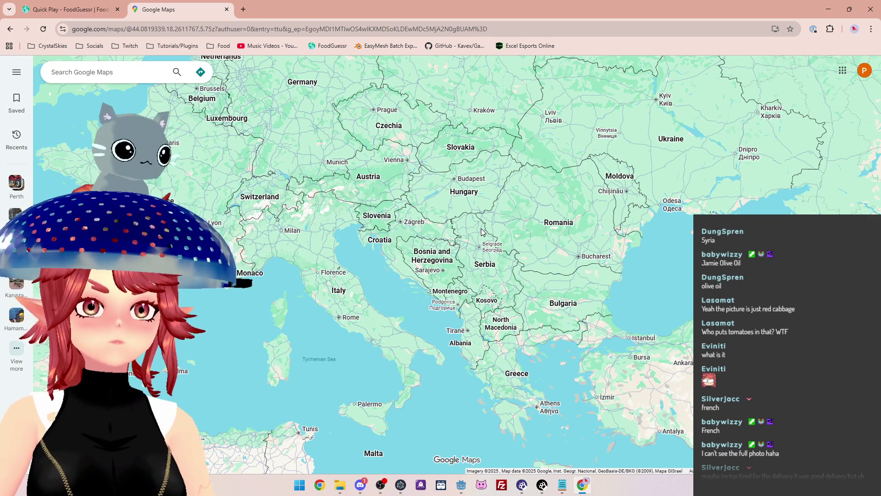
- Zoom in on Syria, Lebanon and Cyprus, then return to the FoodGuessr tab
mouse_move(689, 278)
mouse_down()
mouse_move(600, 185)
mouse_move(566, 180)
mouse_up()
scroll(599, 184, down, 1)
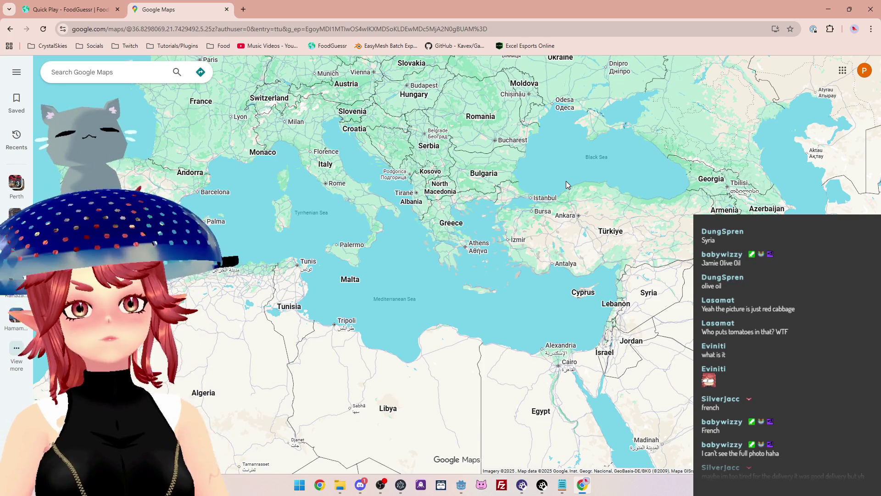
scroll(653, 309, up, 3)
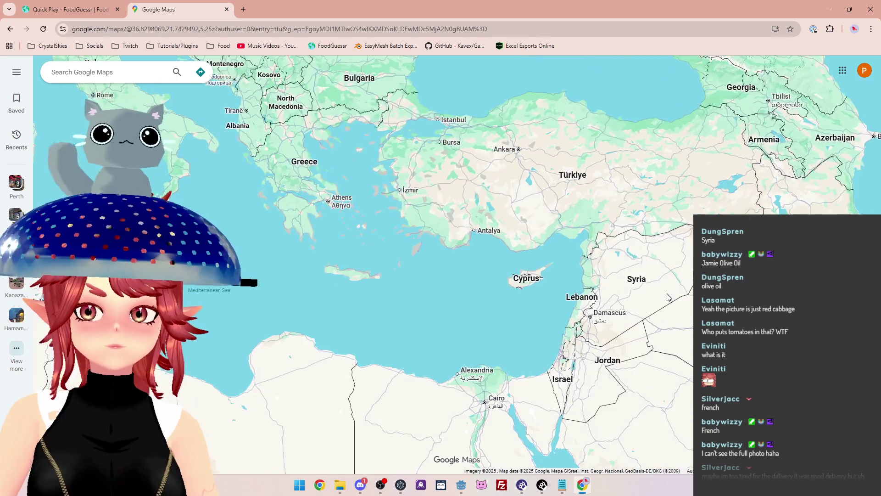
drag(653, 308, 571, 290)
scroll(573, 290, up, 1)
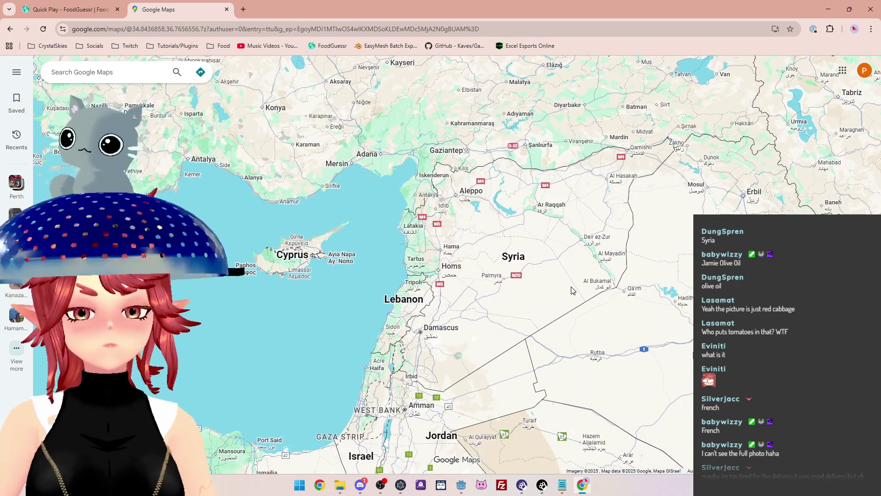
click(69, 10)
- Type 'syr' in the guess box and submit Syria for the red cabbage dish
click(581, 440)
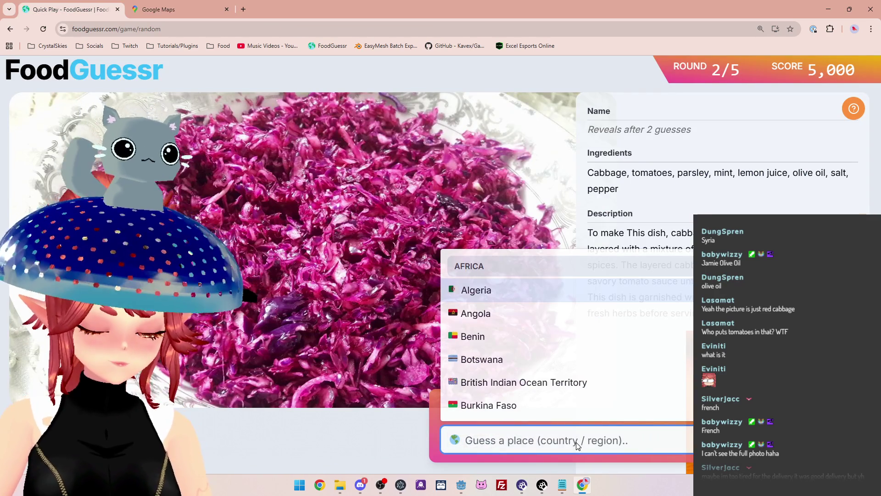
text(syr)
click(581, 404)
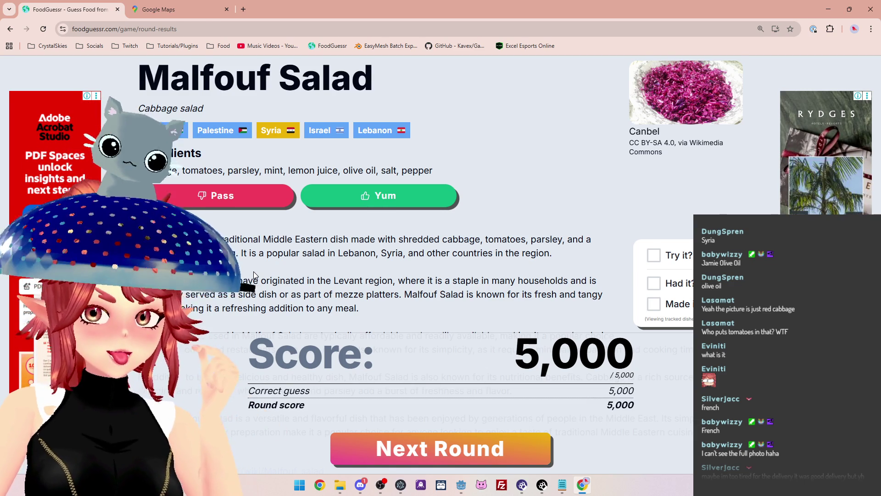
scroll(253, 274, down, 1)
scroll(254, 275, down, 1)
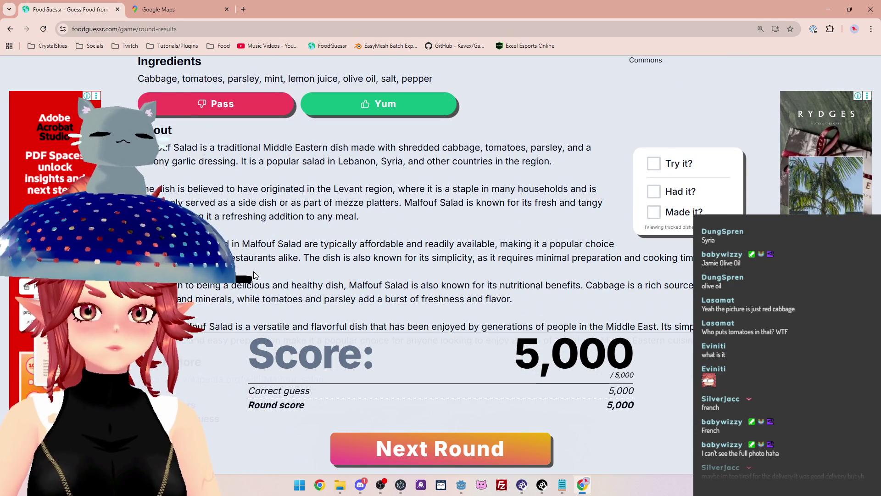
scroll(254, 271, down, 1)
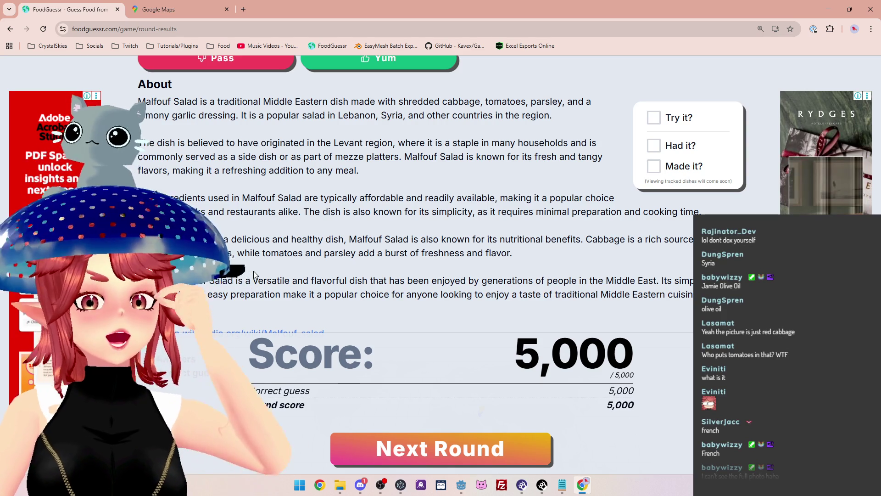
scroll(271, 213, up, 1)
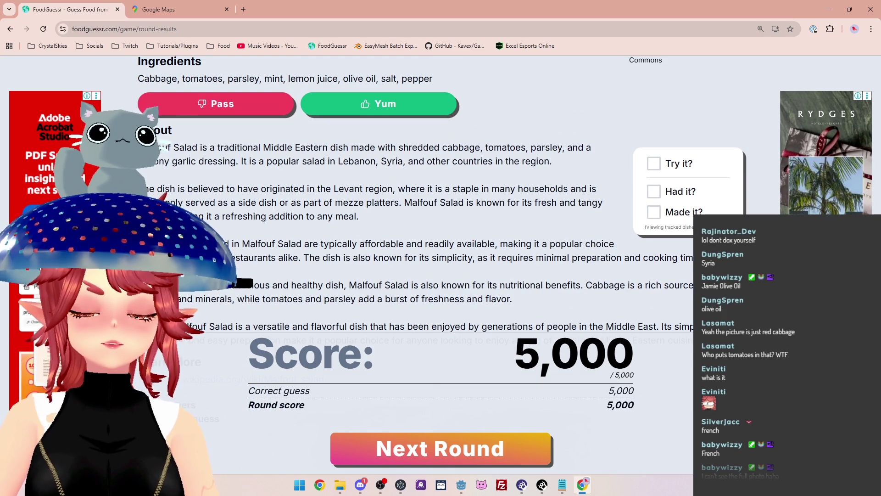
scroll(270, 208, down, 2)
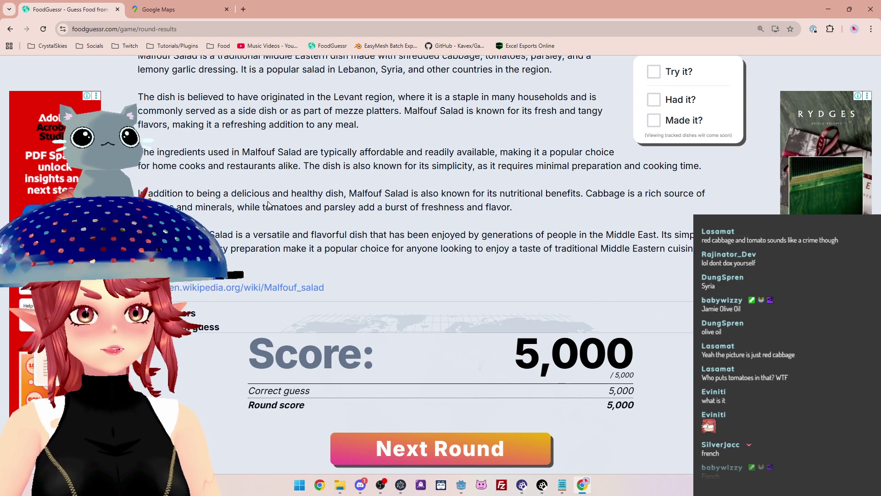
scroll(269, 204, up, 3)
scroll(369, 204, up, 2)
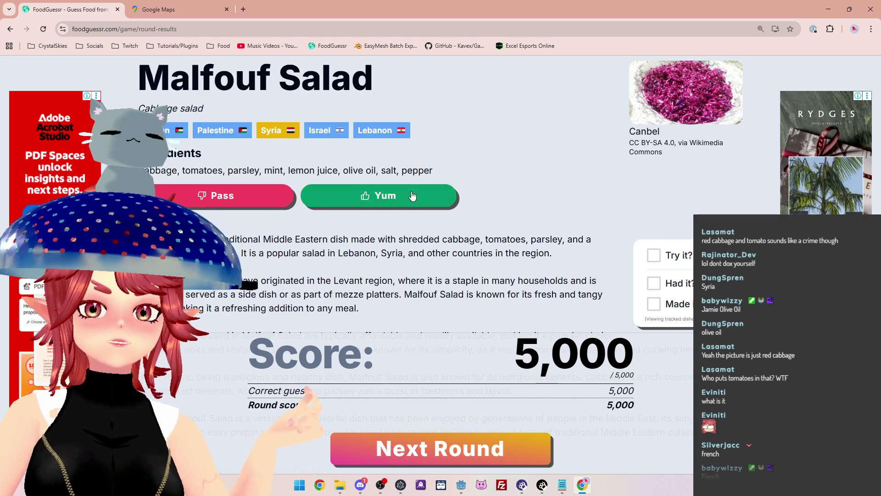
- Vote Yum on Malfouf Salad, review the 63% approval results, and continue to round 3
click(386, 196)
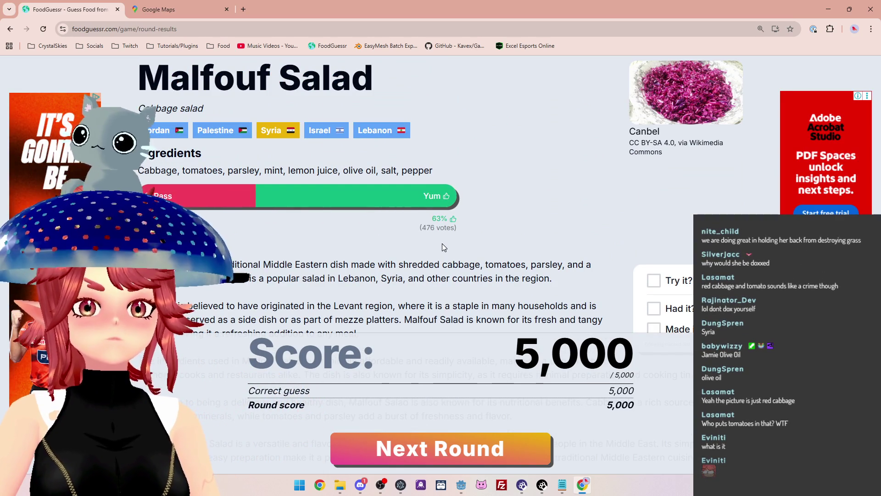
scroll(442, 242, down, 1)
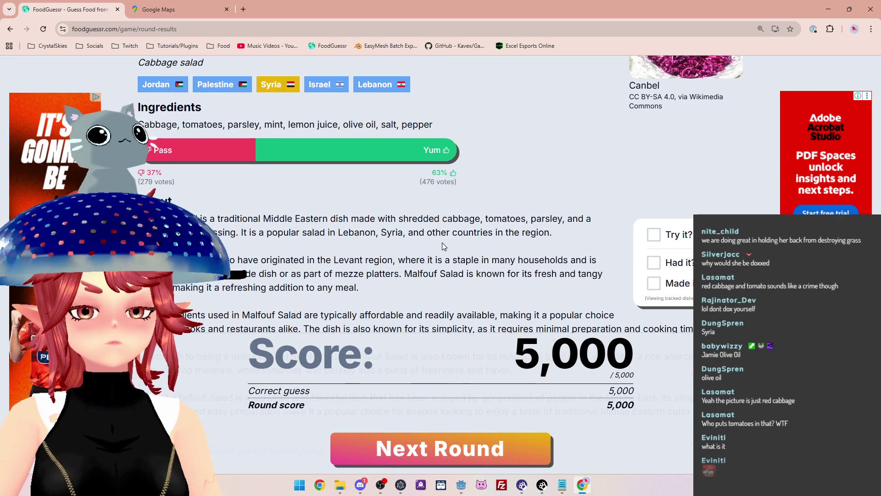
scroll(442, 241, down, 3)
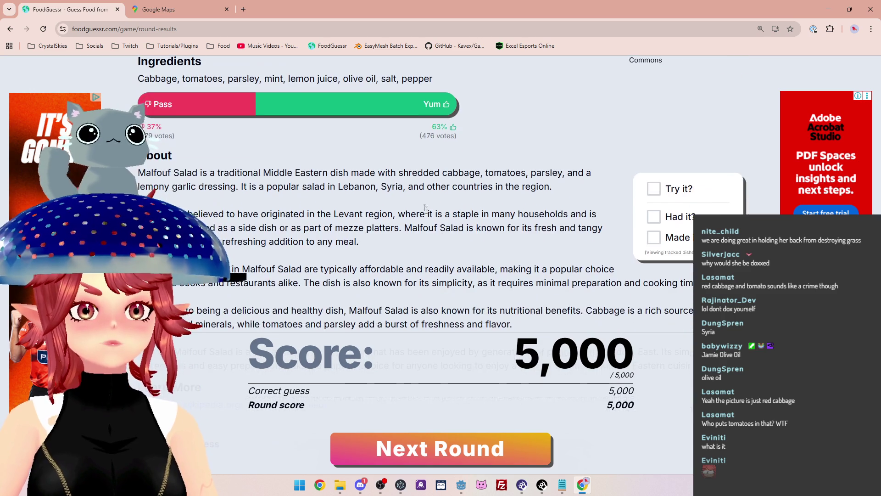
scroll(435, 184, up, 3)
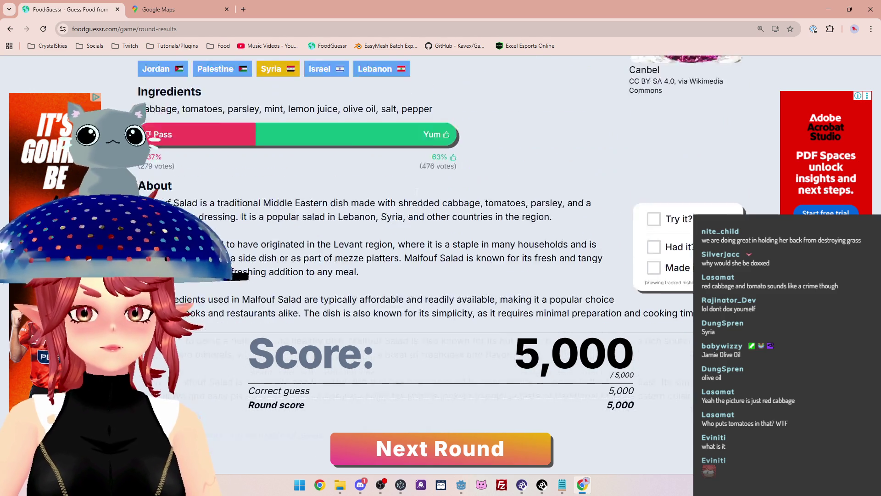
scroll(525, 285, down, 2)
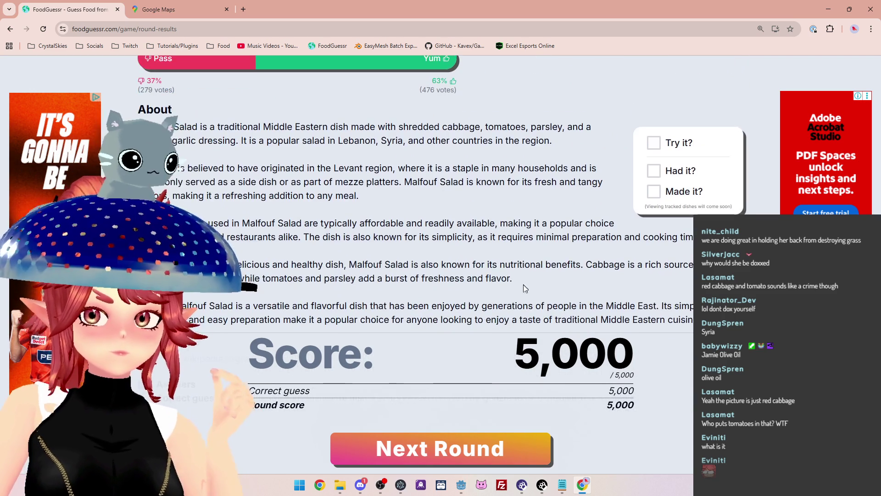
click(480, 452)
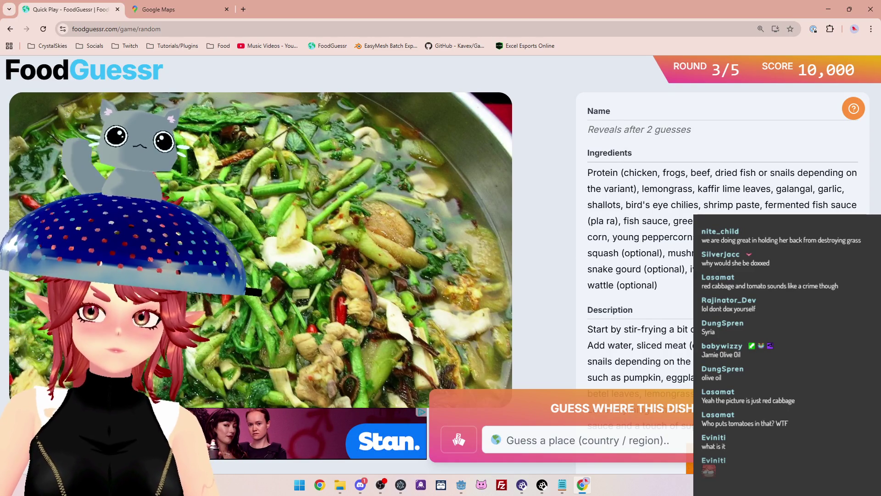
- Read round 3's soup description, highlighting its sliced meat, pumpkin, lemongrass and simmering lines
scroll(690, 281, down, 2)
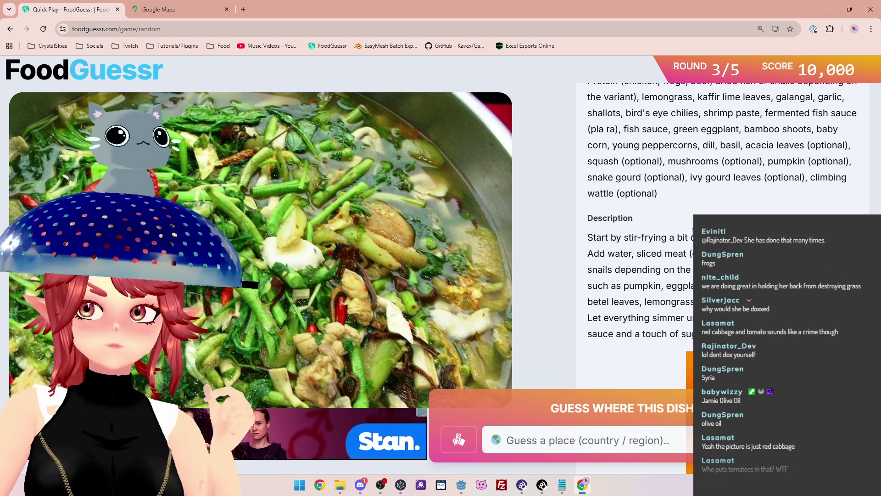
drag(686, 237, 716, 237)
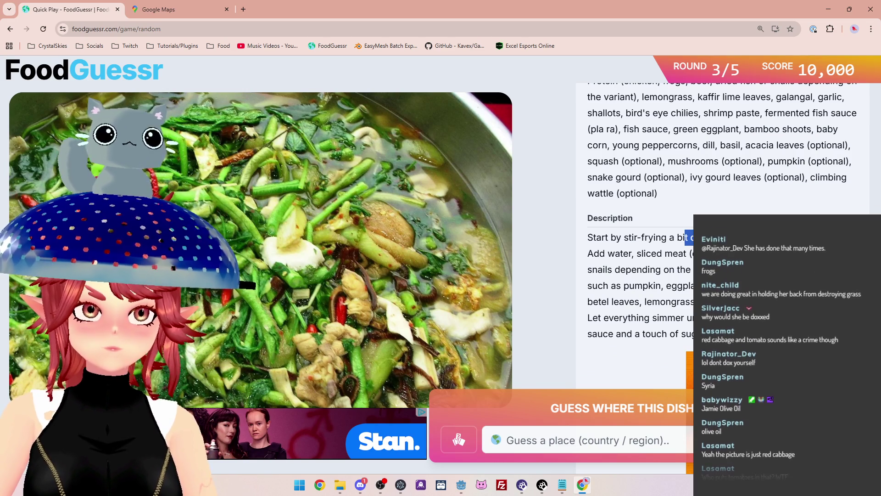
drag(637, 254, 716, 254)
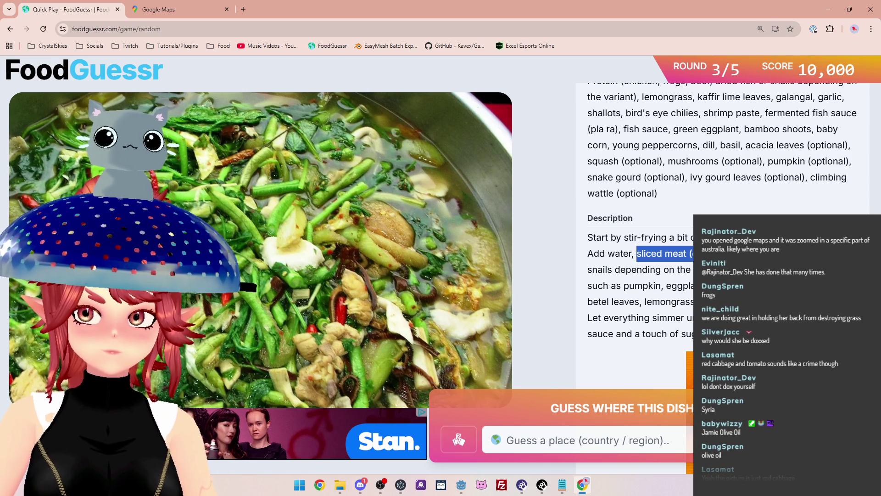
drag(588, 286, 716, 286)
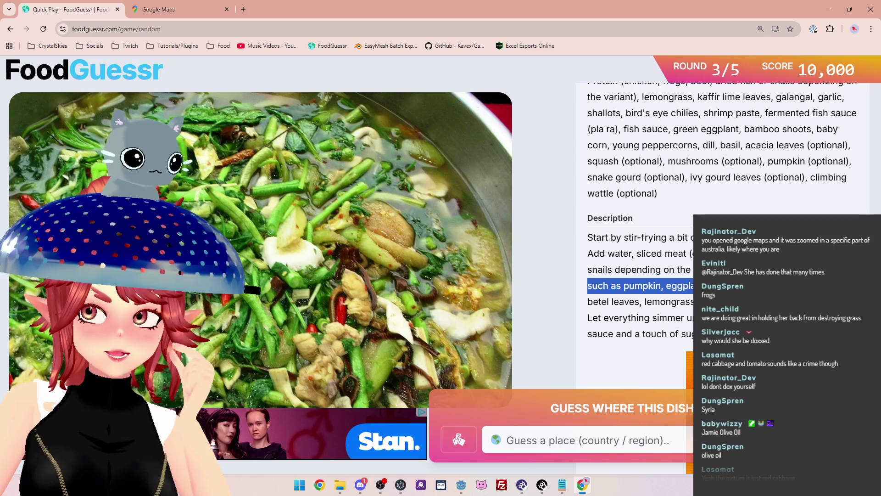
drag(643, 302, 716, 302)
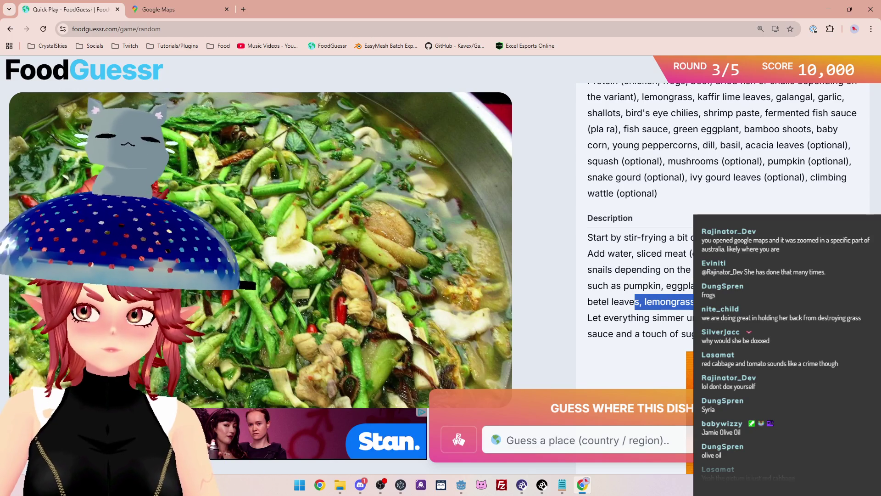
drag(631, 317, 716, 317)
drag(657, 334, 716, 333)
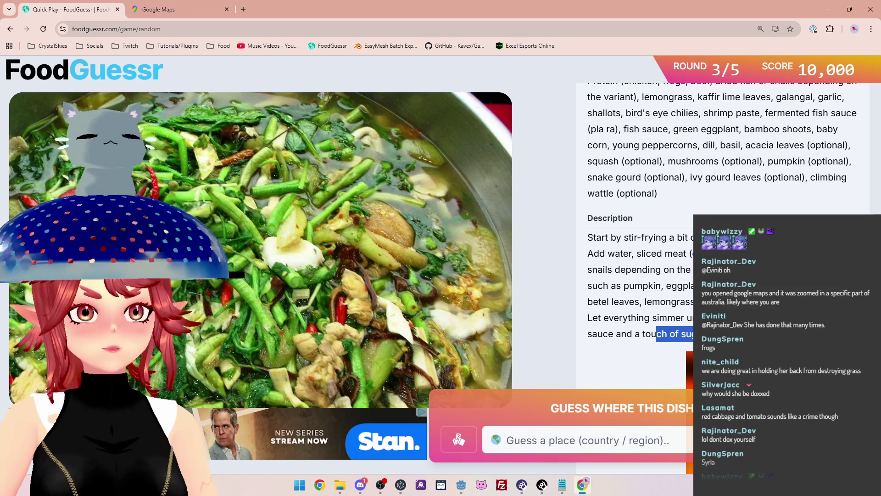
click(173, 9)
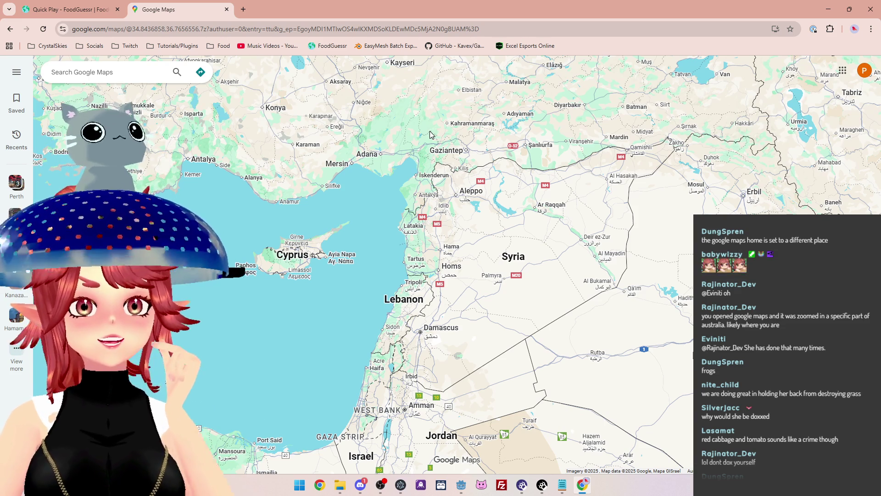
mouse_move(378, 156)
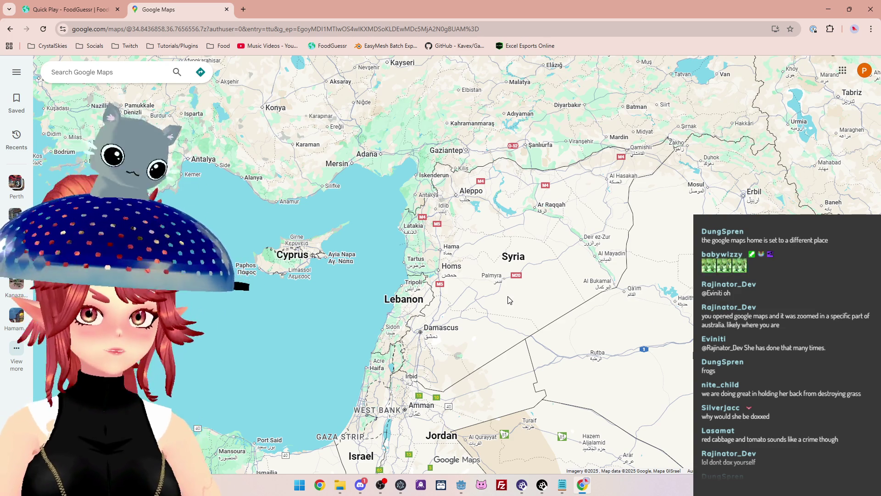
scroll(508, 301, down, 1)
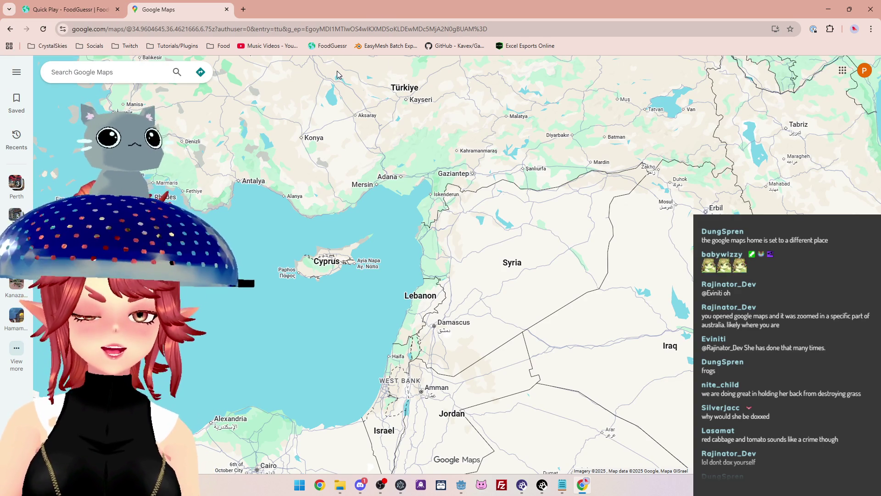
click(78, 12)
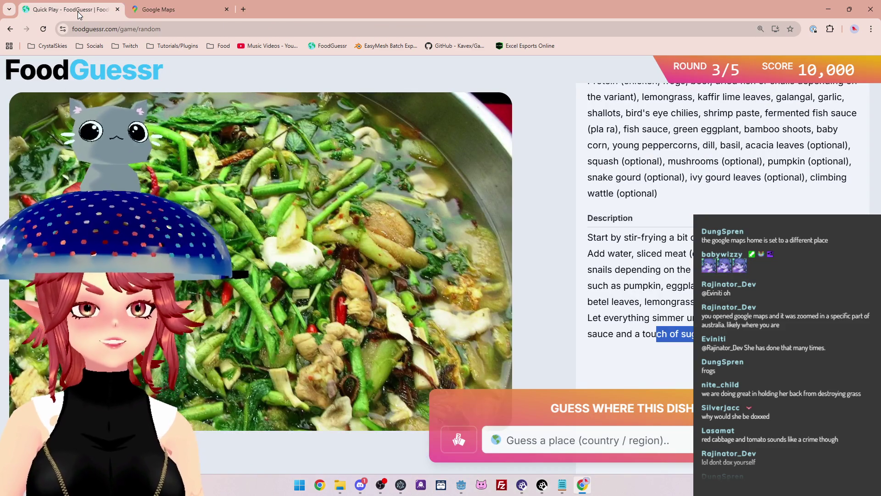